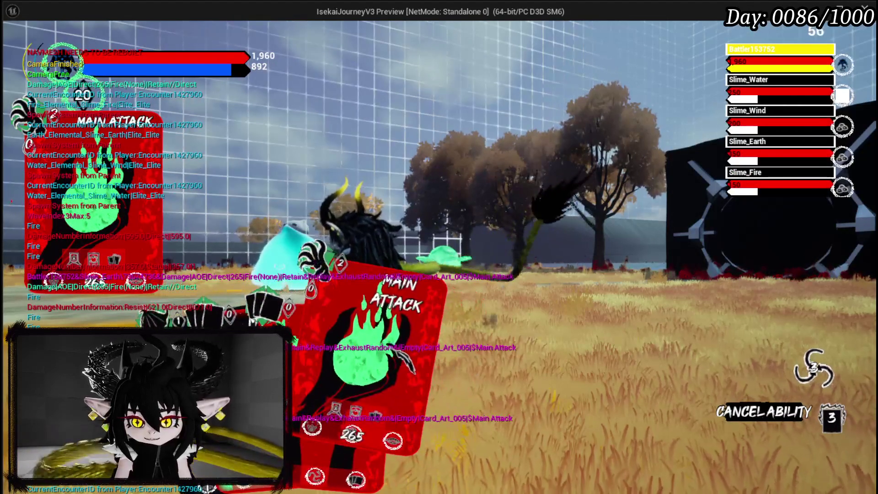
Play the Main Attack card on the slimes twice, closing each card choice screen
left_click(394, 348)
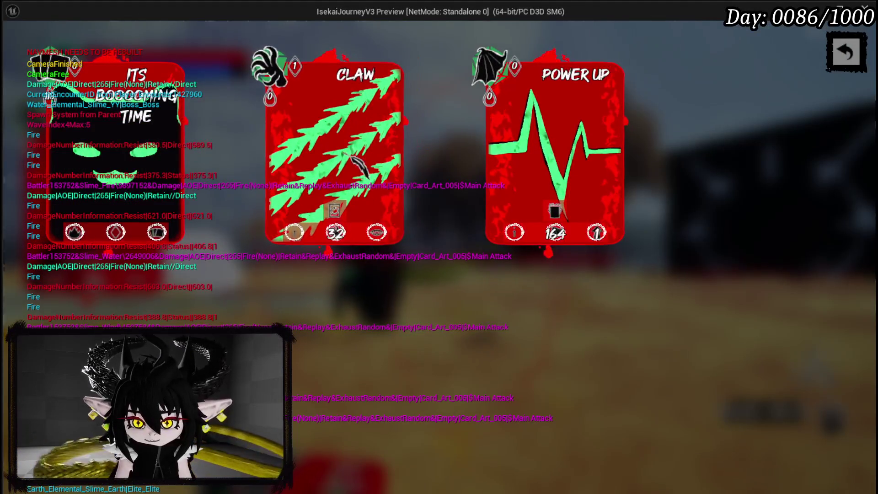
left_click(834, 57)
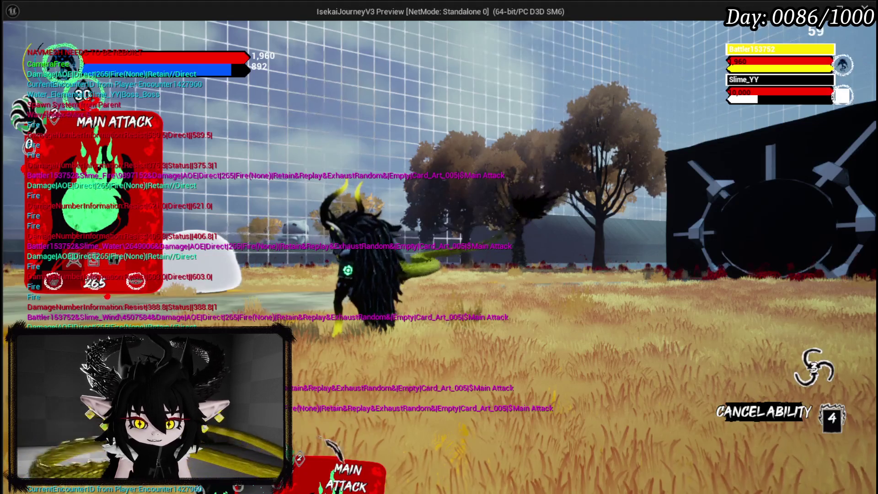
left_click(352, 405)
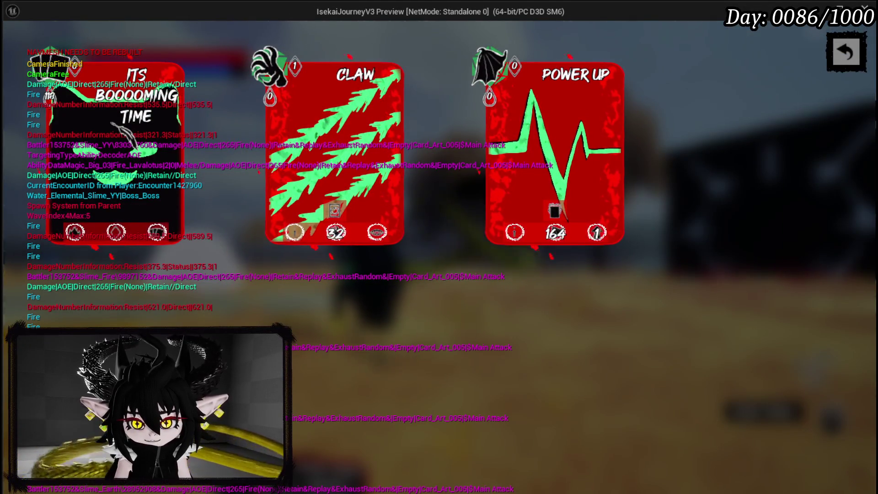
left_click(494, 110)
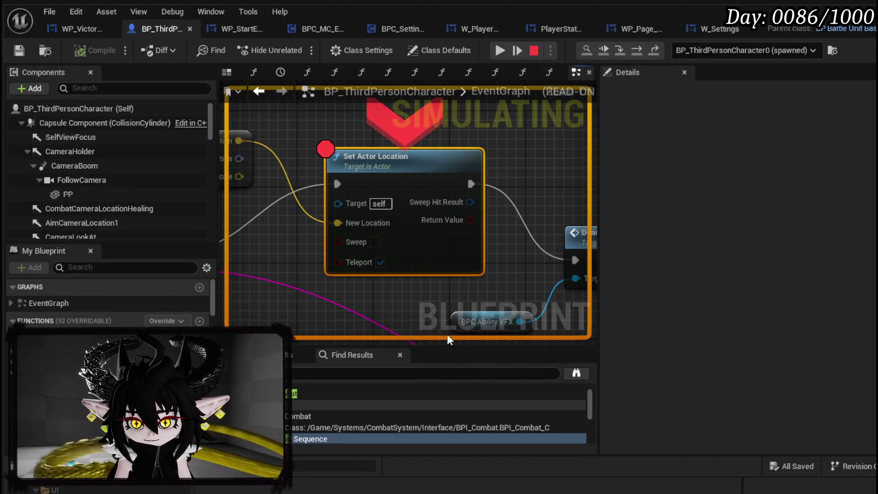
Resume from the breakpoint, collect all the battle loot, then open and close the pause book
mouse_move(322, 154)
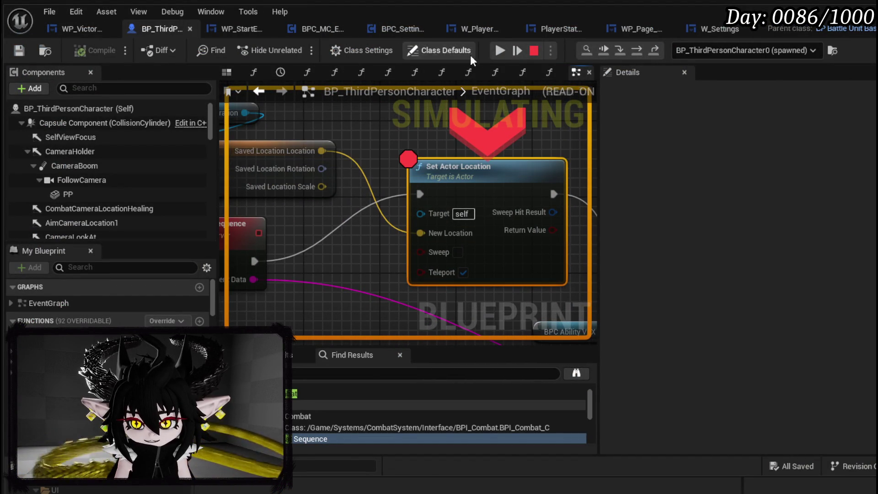
left_click(497, 51)
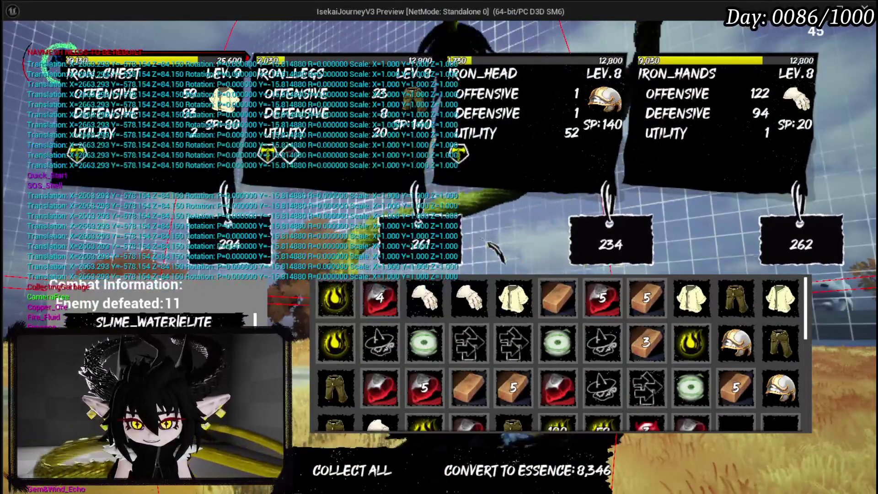
mouse_move(485, 302)
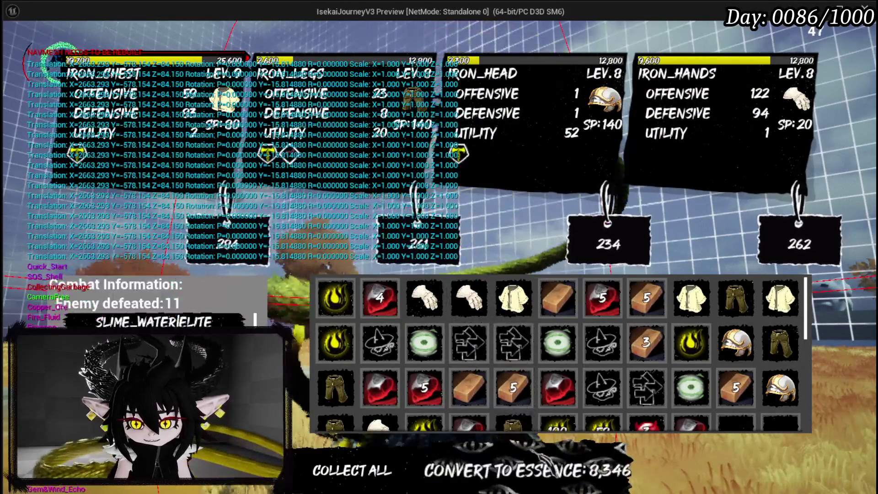
left_click(508, 470)
left_click(397, 466)
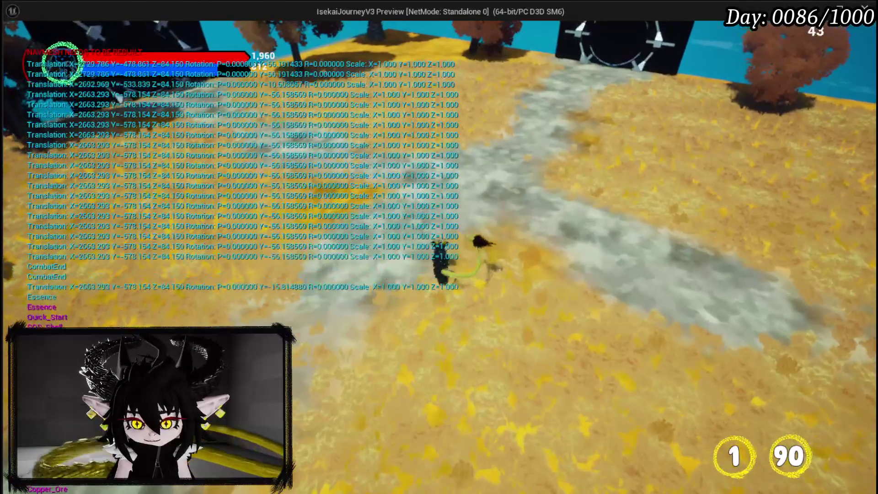
key("Escape")
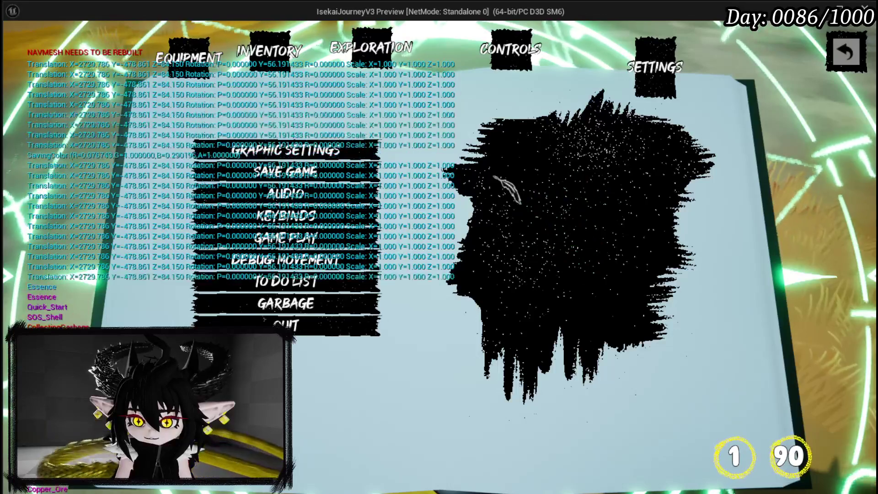
key("Escape")
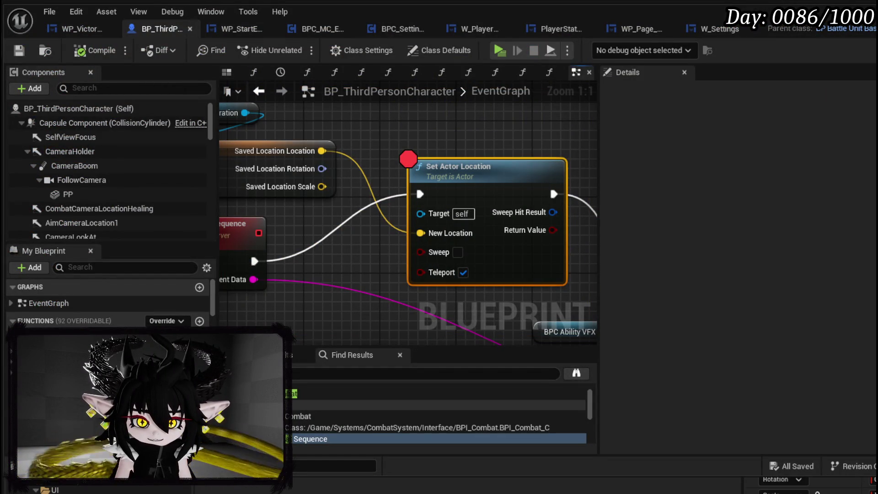
Remove the breakpoint from Set Actor Location and save BP_ThirdPersonCharacter
scroll(316, 164, "down", 4)
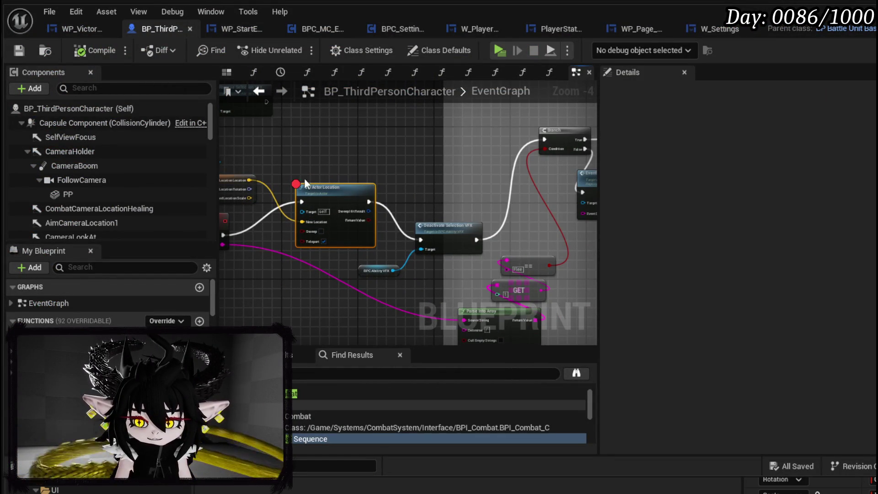
left_click_drag(316, 145, 397, 152)
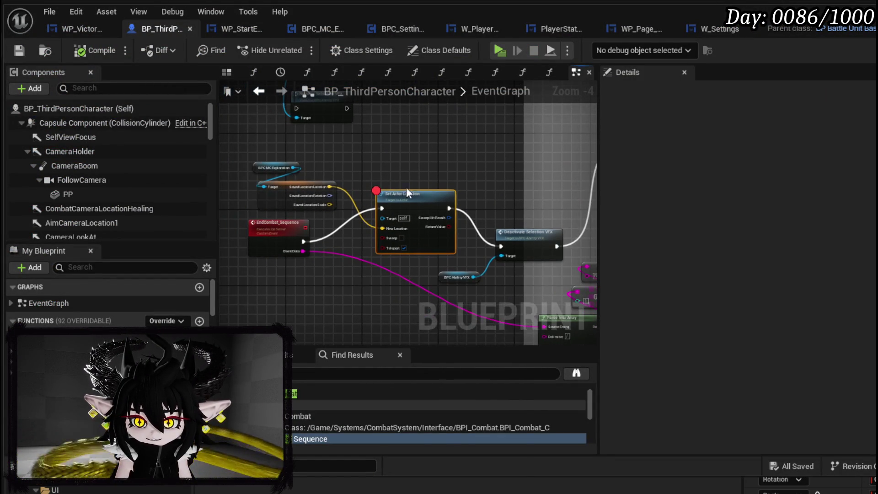
right_click(408, 200)
left_click(467, 439)
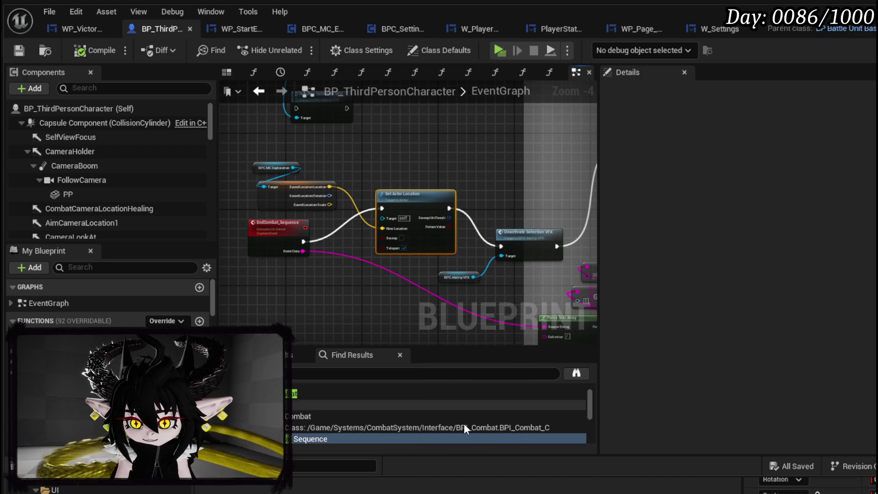
key("ctrl+s")
Delete the Set Timer by Function Name node from BPC_MC_Exploration's LocationTracker graph and save
left_click(68, 29)
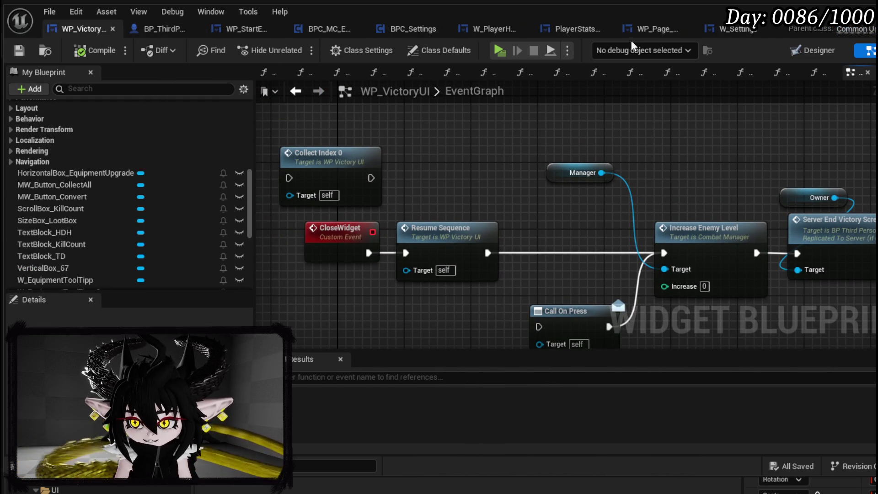
left_click(315, 29)
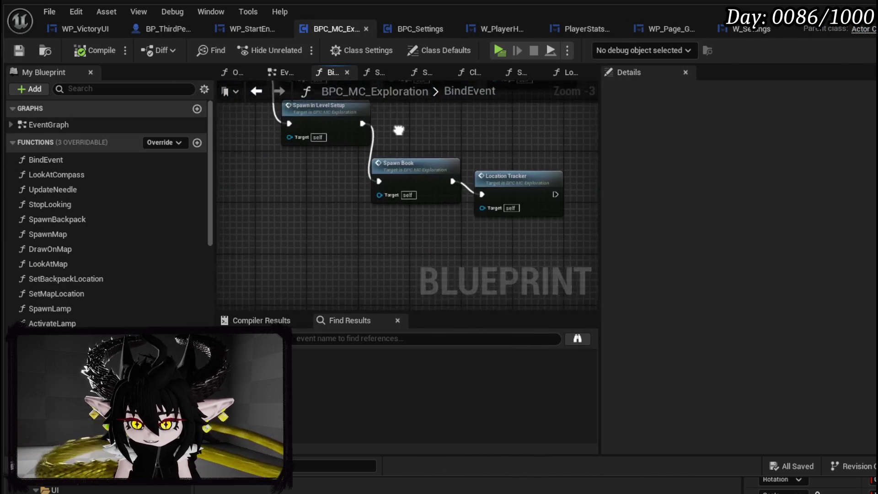
mouse_move(403, 187)
left_mouse_down()
mouse_move(418, 201)
mouse_move(425, 170)
mouse_move(341, 160)
left_mouse_up()
left_click_drag(359, 190, 462, 219)
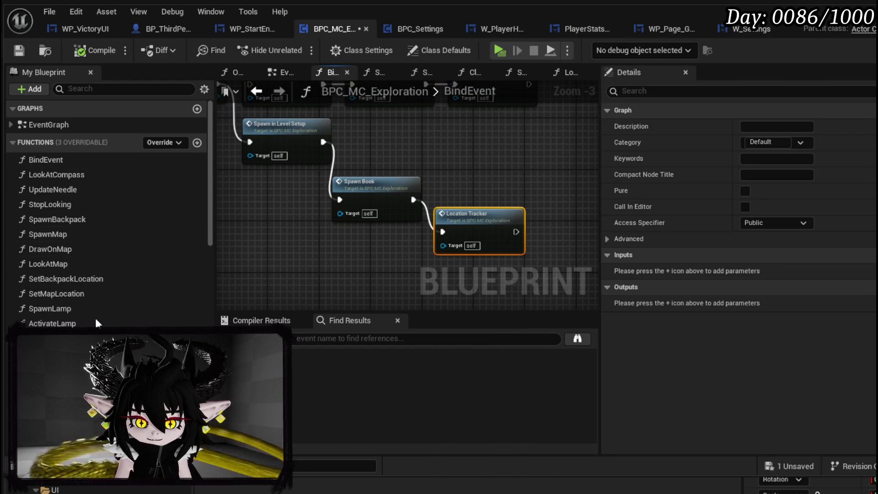
scroll(97, 241, "down", 5)
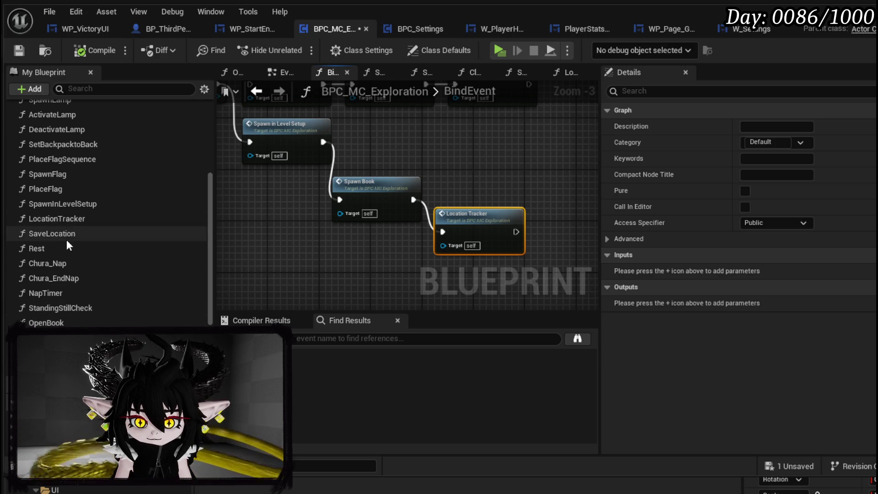
double_click(63, 219)
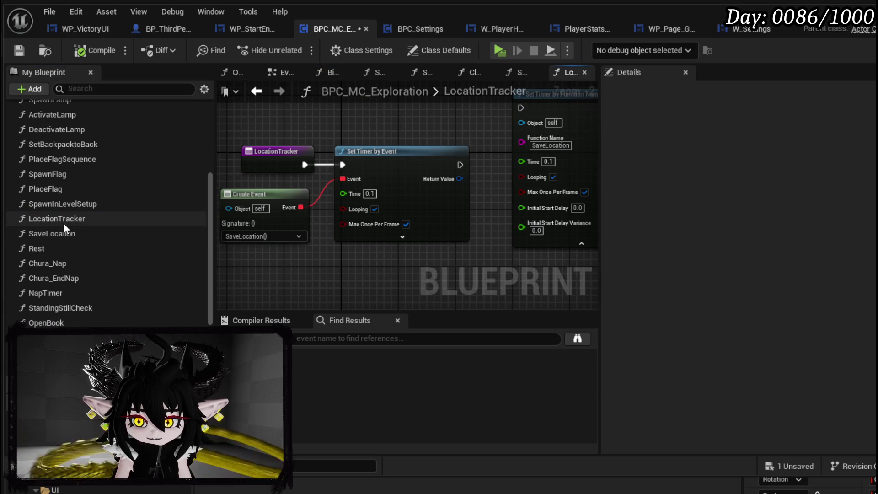
scroll(403, 142, "up", 2)
left_click(458, 166)
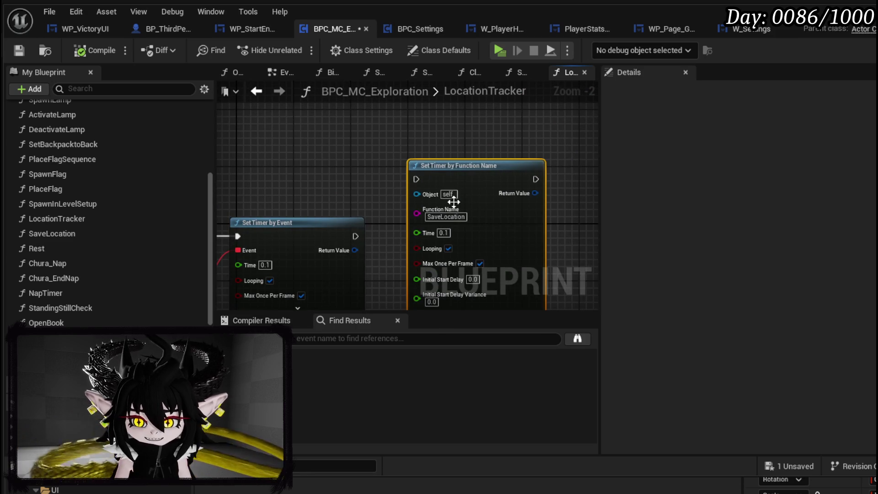
key("Delete")
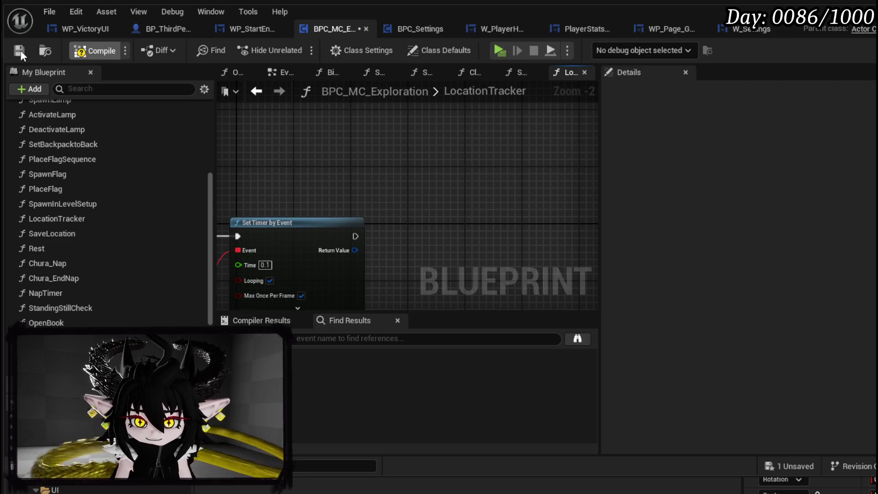
left_click(19, 51)
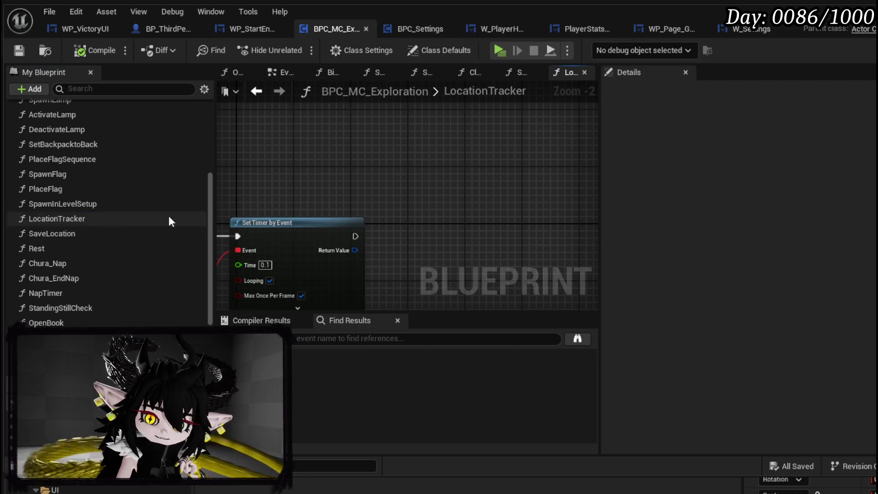
Open the Chura_Nap function graph and inspect its Play Anim Montage logic
double_click(68, 264)
scroll(343, 228, "up", 4)
mouse_move(388, 224)
left_mouse_down()
mouse_move(513, 248)
mouse_move(231, 247)
mouse_move(547, 251)
left_mouse_up()
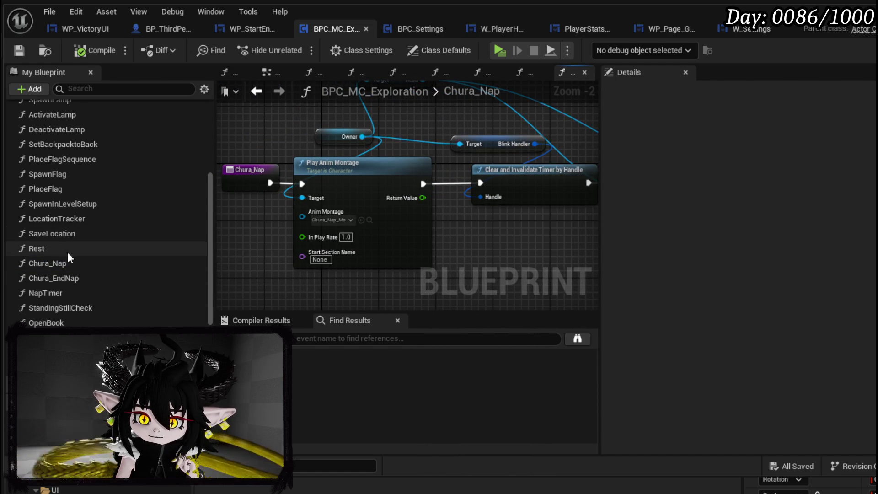
Look through the Rest and SaveLocation function graphs
double_click(53, 251)
double_click(51, 237)
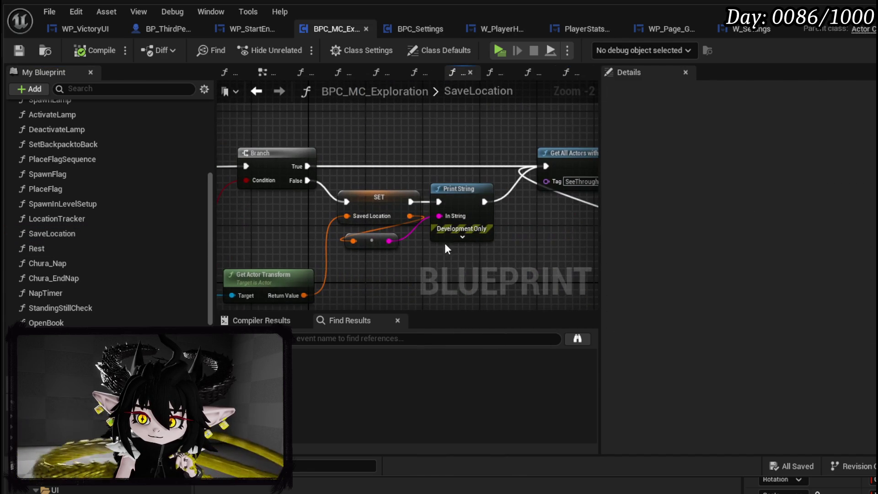
mouse_move(514, 243)
left_mouse_down()
mouse_move(201, 245)
mouse_move(200, 203)
mouse_move(594, 215)
mouse_move(672, 174)
left_mouse_up()
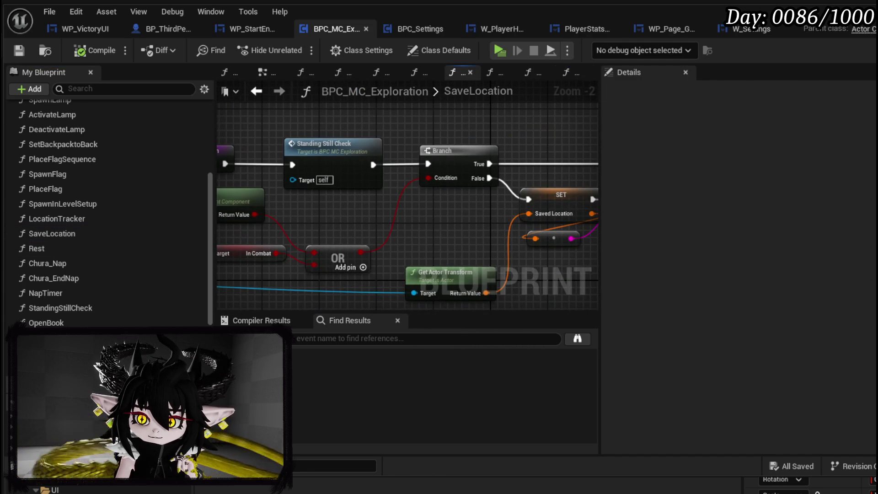
Inspect StandingStillCheck's Branch, SET, Nap Timer and Chura End Nap nodes
double_click(334, 180)
scroll(334, 180, "up", 4)
mouse_move(466, 138)
left_mouse_down()
mouse_move(345, 128)
mouse_move(438, 176)
left_mouse_up()
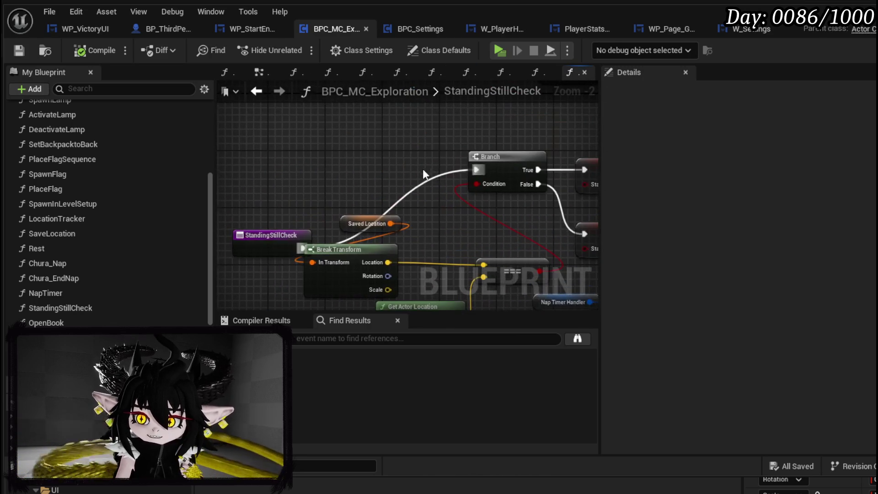
left_click_drag(271, 230, 284, 148)
left_click_drag(526, 183, 210, 159)
scroll(464, 155, "down", 1)
left_click_drag(464, 156, 284, 190)
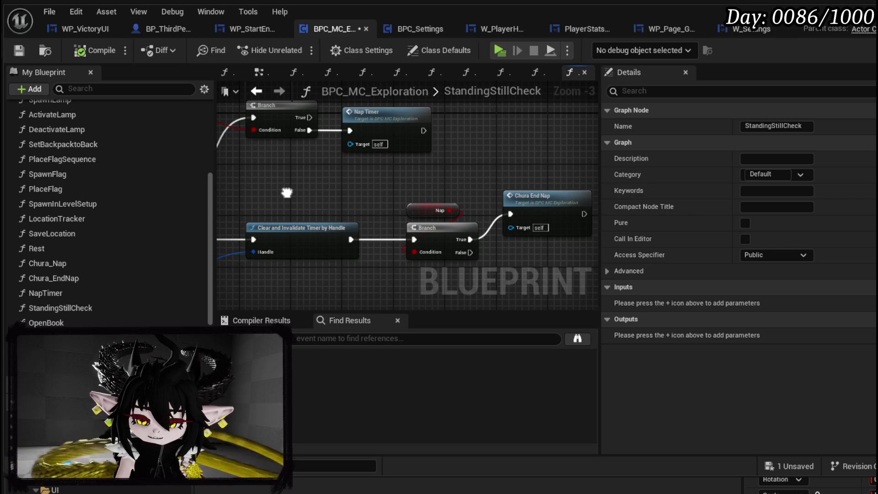
mouse_move(286, 193)
left_mouse_down()
mouse_move(446, 203)
mouse_move(557, 229)
mouse_move(555, 290)
mouse_move(466, 197)
mouse_move(361, 196)
mouse_move(362, 185)
mouse_move(659, 192)
left_mouse_up()
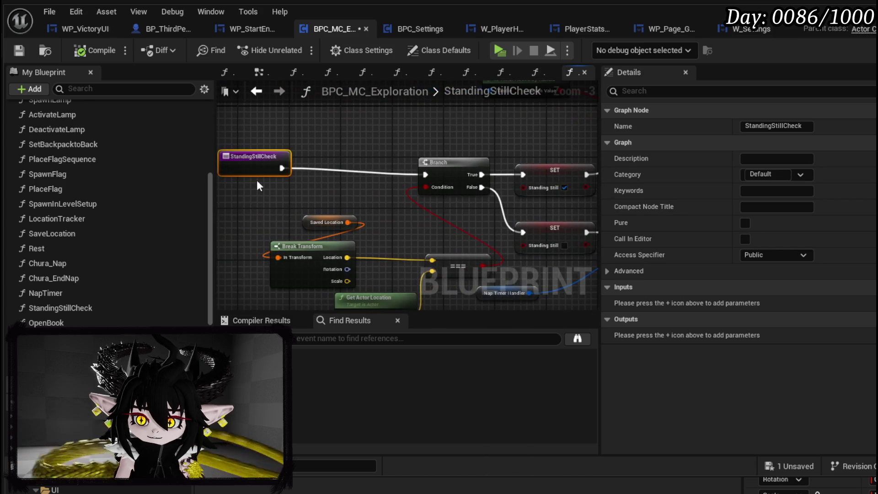
mouse_move(581, 178)
left_mouse_down()
mouse_move(442, 177)
mouse_move(275, 100)
left_mouse_up()
scroll(501, 178, "down", 3)
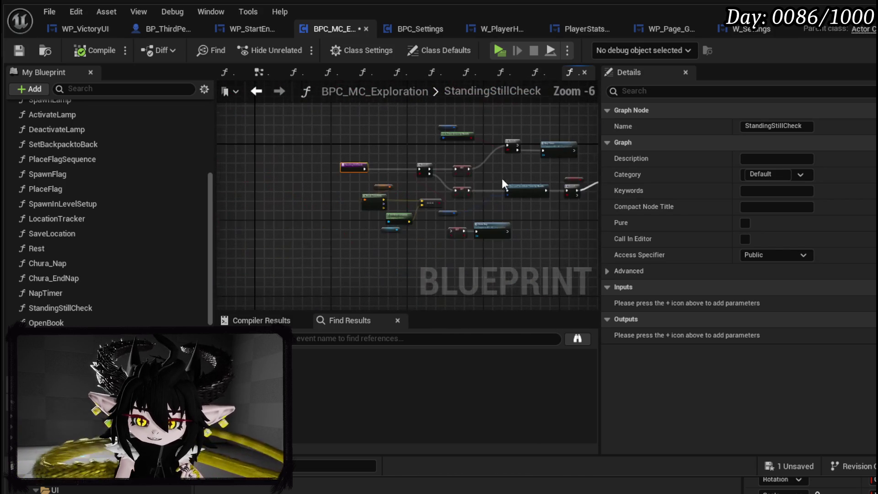
scroll(353, 244, "up", 3)
mouse_move(353, 247)
left_mouse_down()
mouse_move(542, 101)
mouse_move(555, 108)
mouse_move(371, 195)
mouse_move(393, 217)
mouse_move(280, 204)
mouse_move(290, 135)
mouse_move(496, 237)
left_mouse_up()
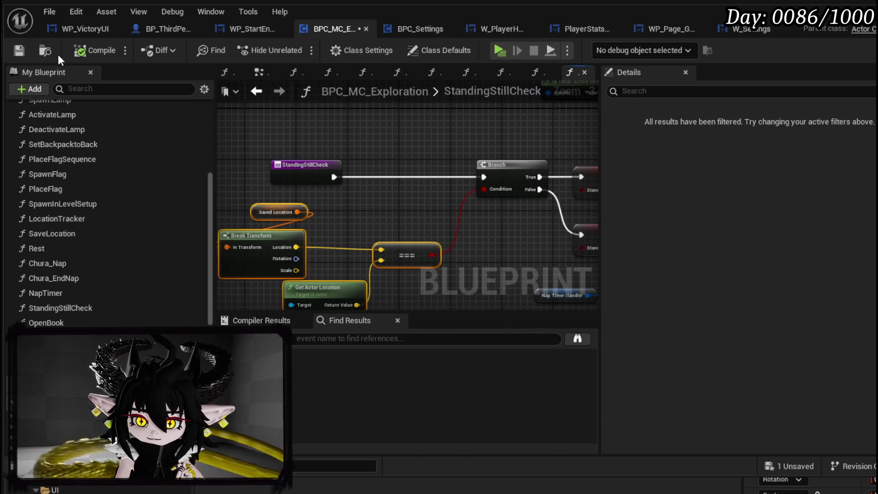
left_click_drag(268, 195, 219, 218)
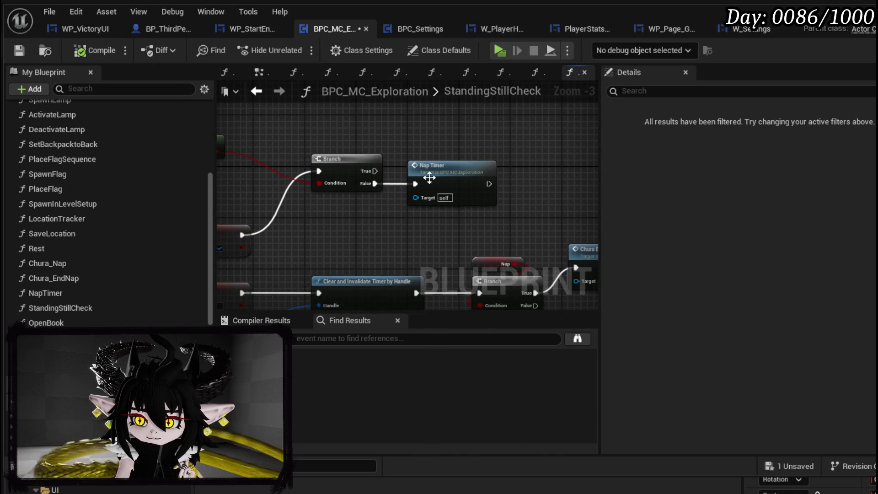
Change the NapTimer function's timer Time to 10.0 and save the exploration component
double_click(447, 180)
scroll(379, 215, "up", 1)
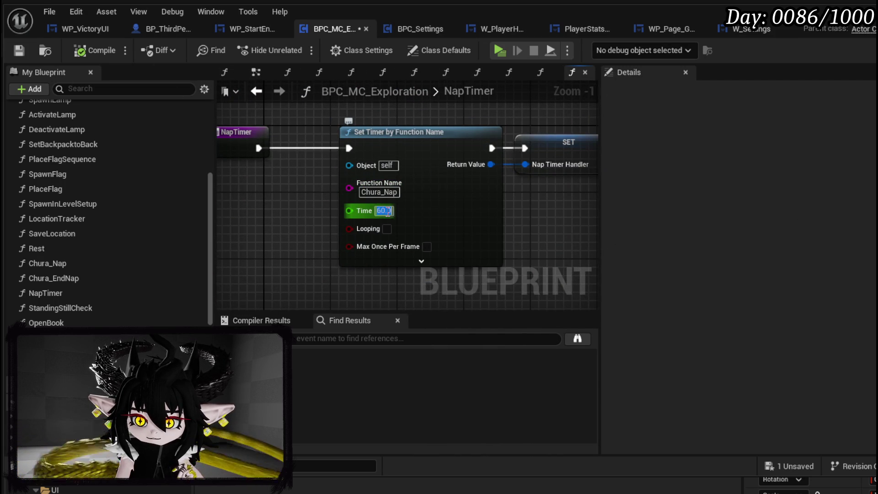
type("10")
key("Return")
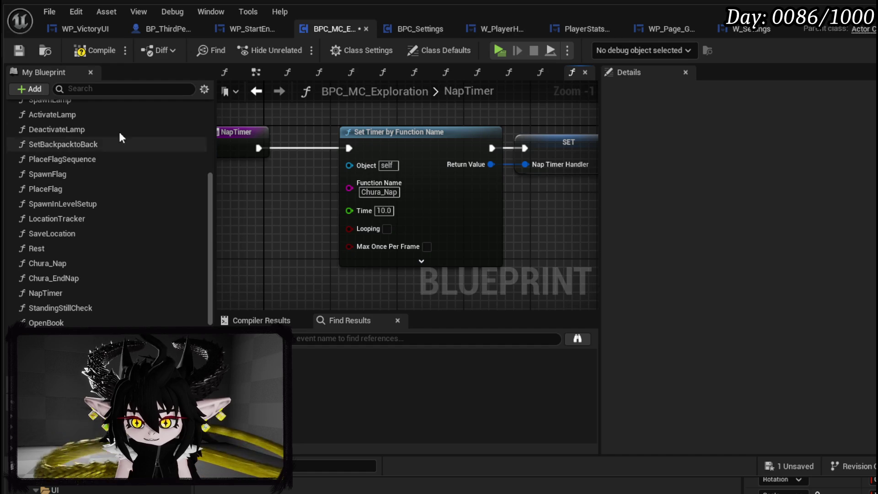
left_click(21, 50)
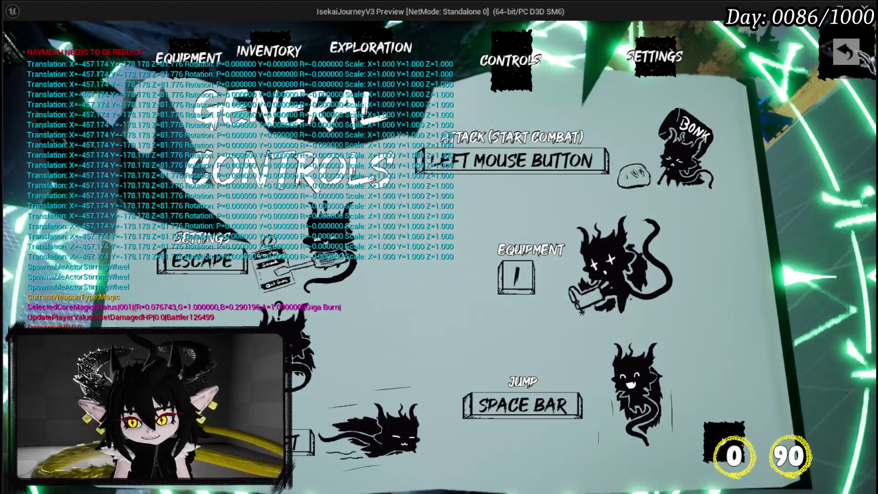
key("Escape")
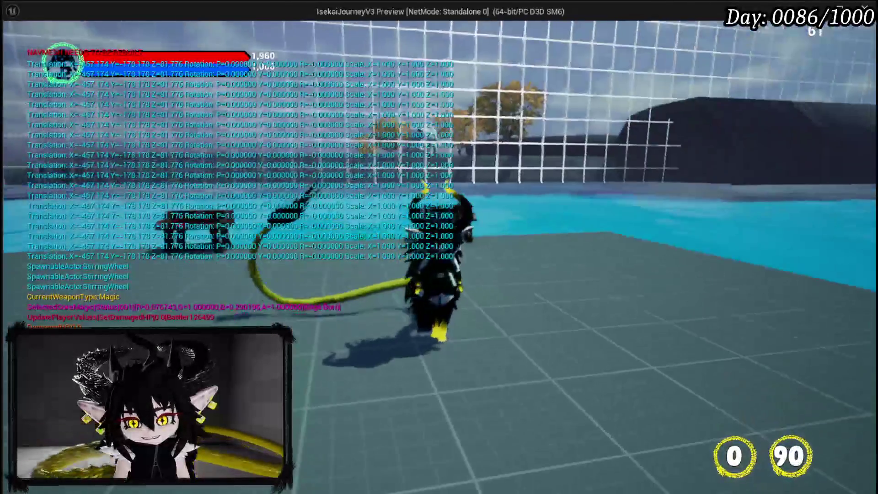
key("Escape")
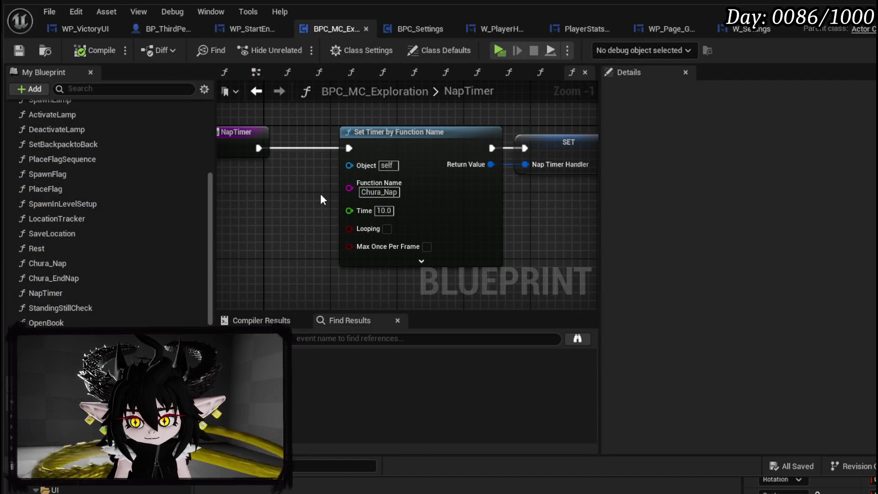
Pan BP_ThirdPersonCharacter's EventGraph to the Open Book and Client Input Mode nodes
left_click(86, 31)
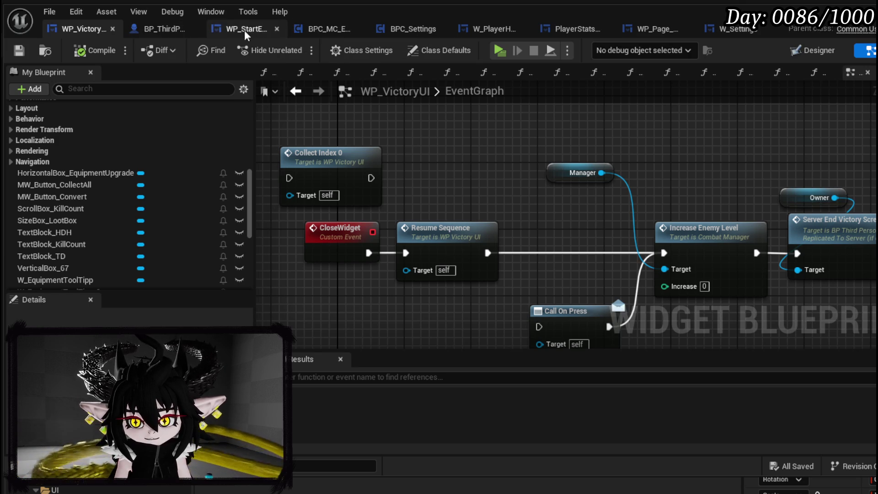
left_click(158, 29)
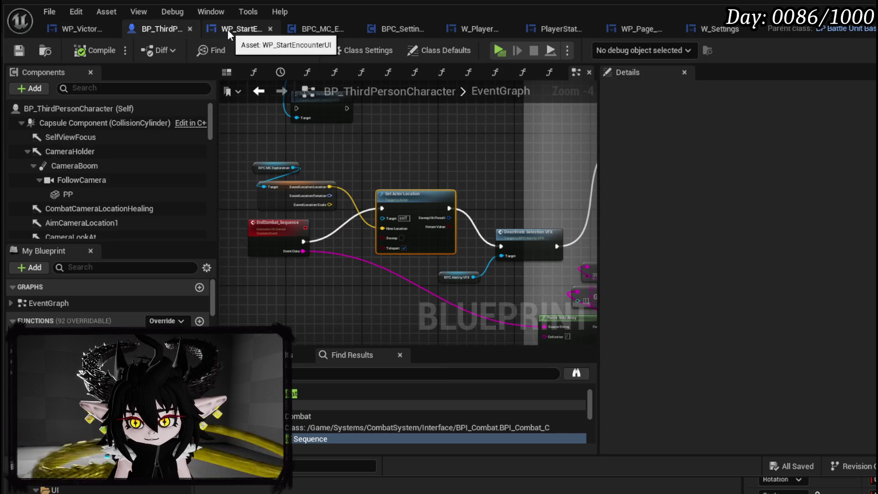
scroll(434, 144, "down", 5)
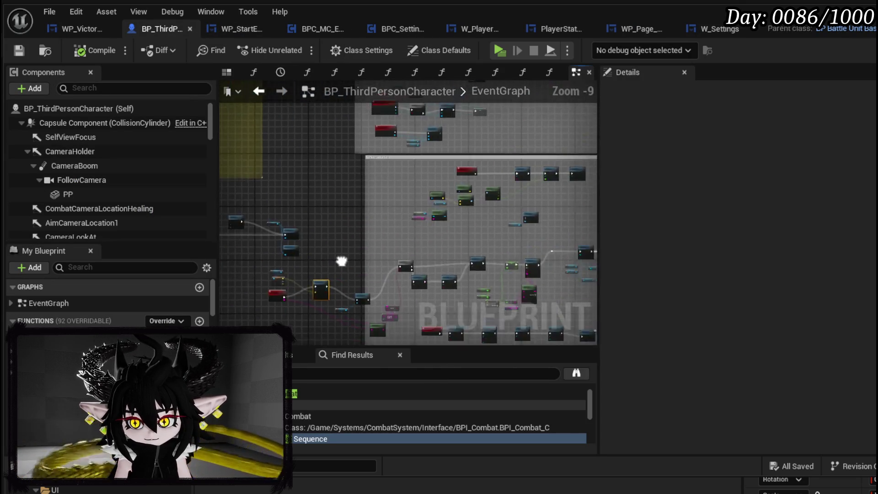
mouse_move(320, 259)
left_mouse_down()
mouse_move(476, 323)
mouse_move(456, 189)
mouse_move(398, 178)
mouse_move(375, 201)
mouse_move(434, 166)
mouse_move(338, 289)
mouse_move(261, 284)
left_mouse_up()
scroll(384, 195, "up", 5)
mouse_move(387, 195)
left_mouse_down()
mouse_move(391, 212)
mouse_move(201, 179)
left_mouse_up()
Select the Client_InputMode event to view its settings and the nodes that follow it
scroll(391, 211, "up", 3)
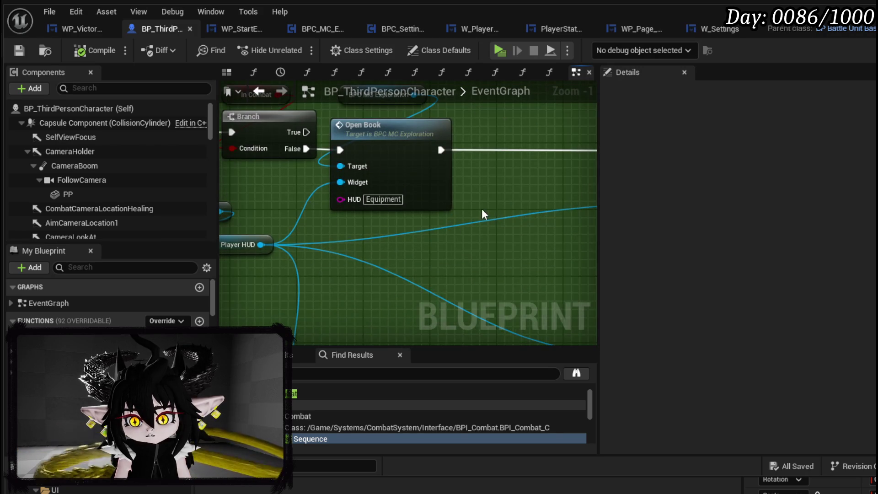
scroll(481, 208, "down", 3)
scroll(395, 200, "up", 3)
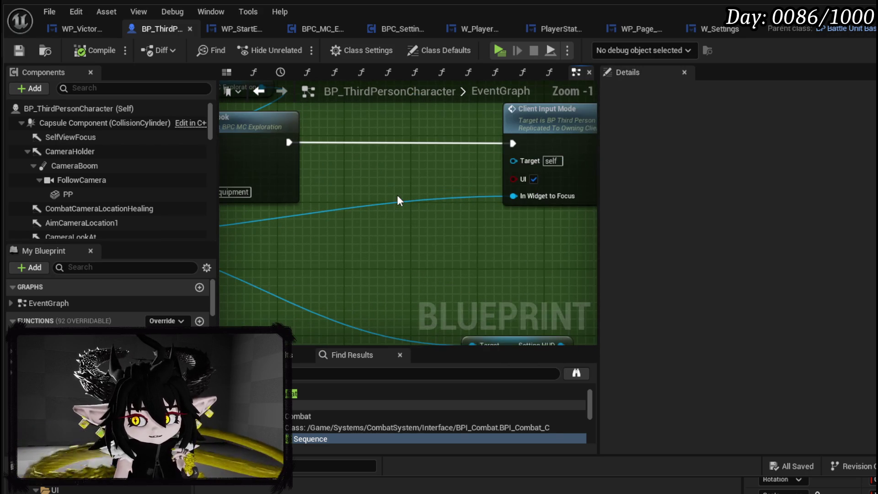
mouse_move(397, 194)
left_mouse_down()
mouse_move(292, 214)
mouse_move(478, 186)
mouse_move(254, 205)
left_mouse_up()
scroll(254, 206, "down", 2)
left_click(379, 164)
scroll(382, 163, "up", 3)
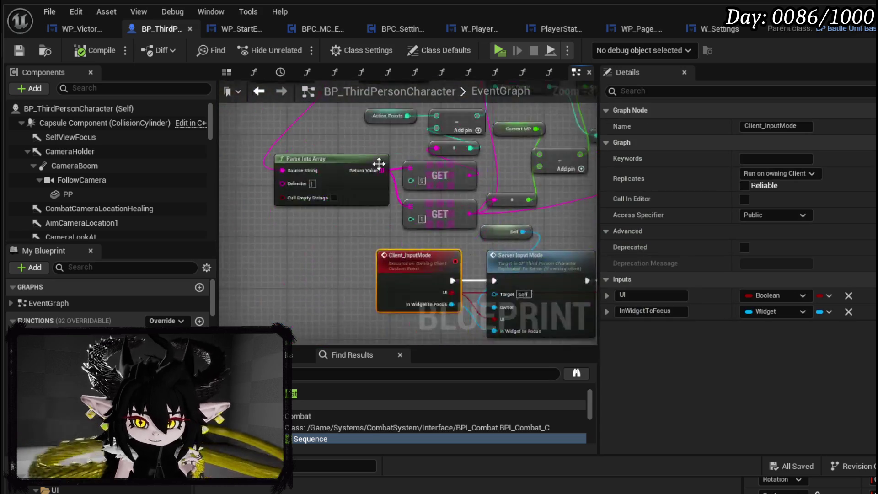
mouse_move(367, 227)
left_mouse_down()
mouse_move(218, 206)
mouse_move(254, 201)
left_mouse_up()
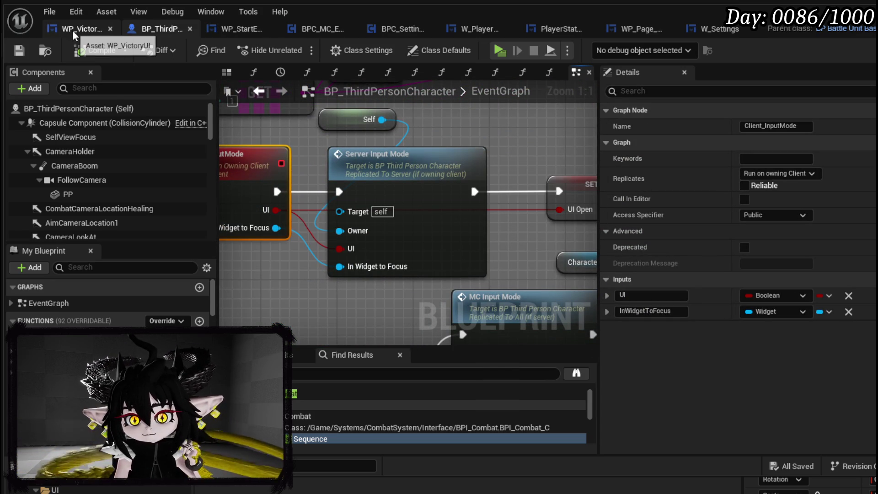
left_click(707, 29)
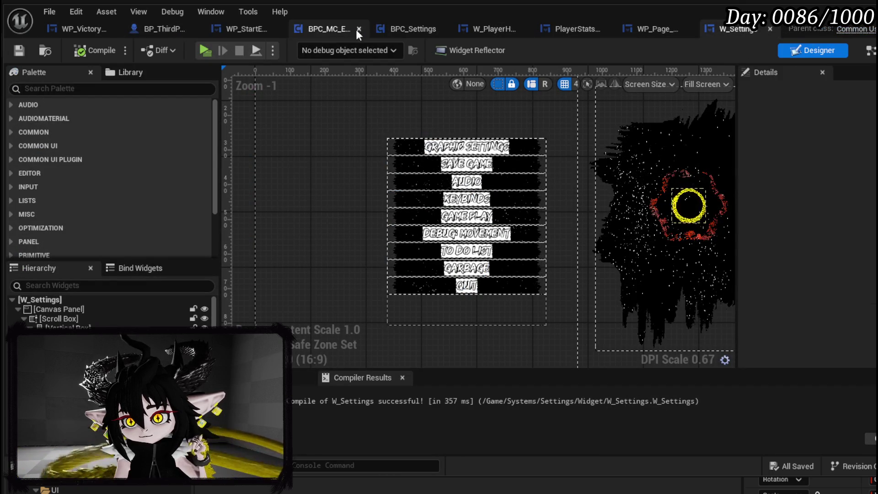
In BPC_MC_Exploration, open StandingStillCheck by way of the SaveLocation graph
left_click(318, 29)
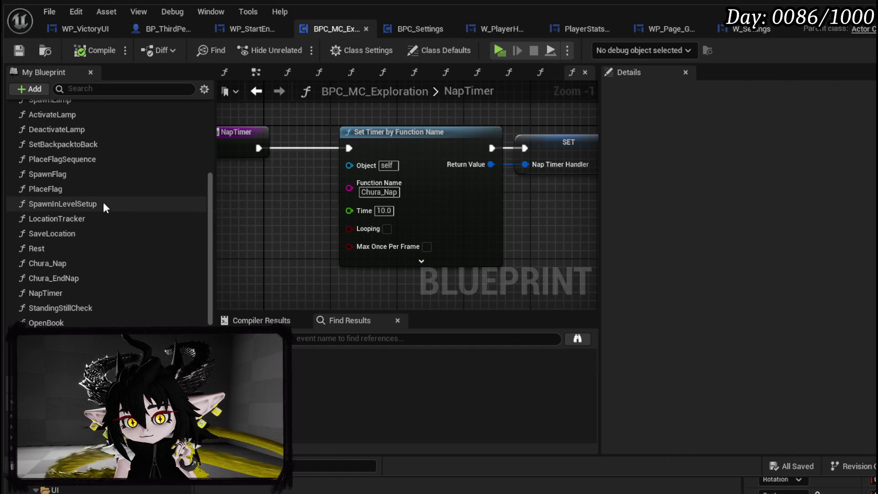
double_click(79, 232)
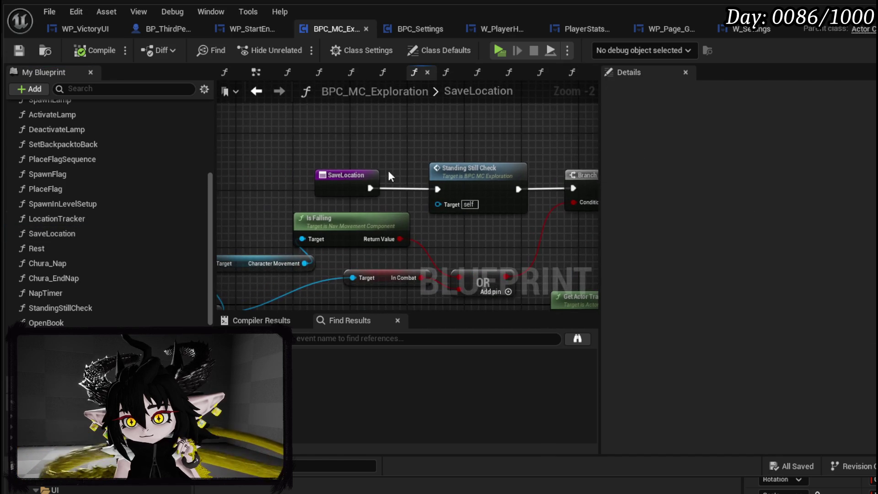
double_click(471, 169)
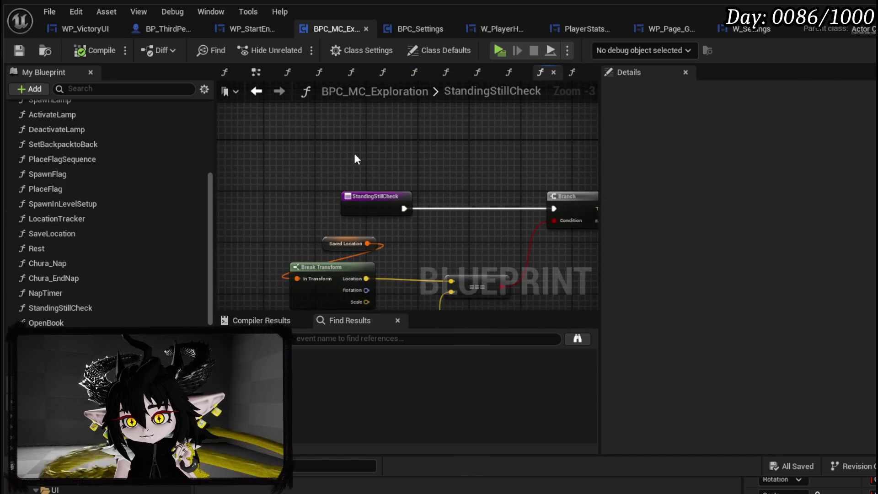
scroll(82, 271, "down", 5)
scroll(85, 258, "down", 5)
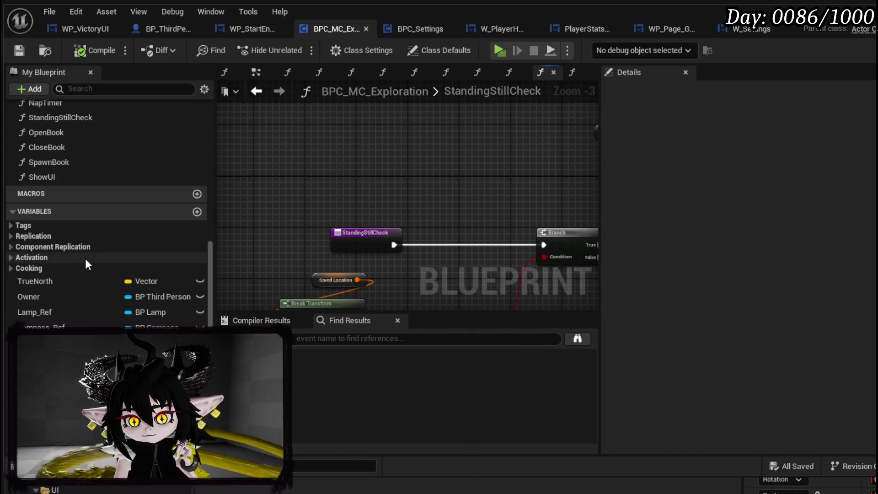
Place an Owner getter in StandingStillCheck and search for input-mode functions
mouse_move(43, 200)
left_mouse_down()
mouse_move(246, 168)
mouse_move(335, 173)
left_mouse_up()
left_click(270, 186)
type("get")
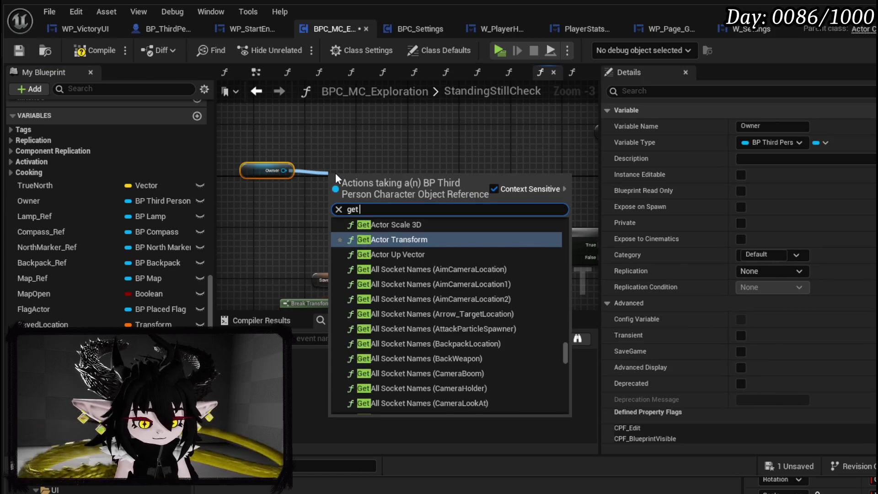
type(" input mode")
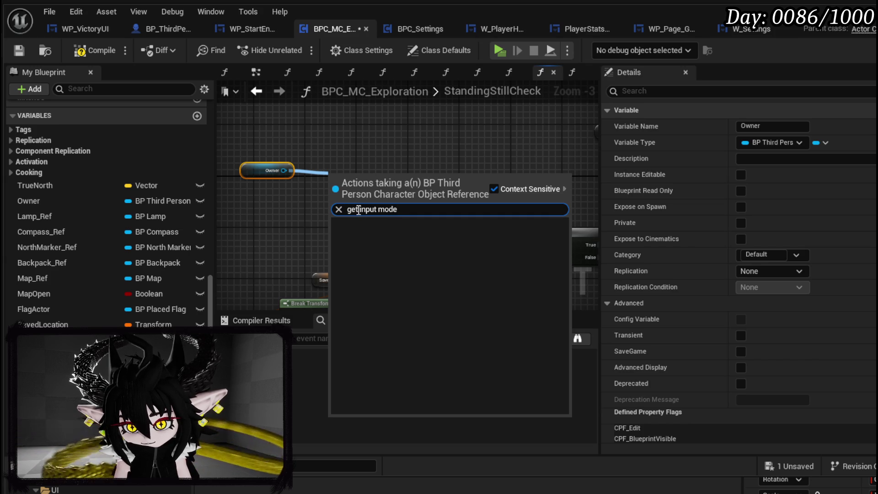
key("BackSpace")
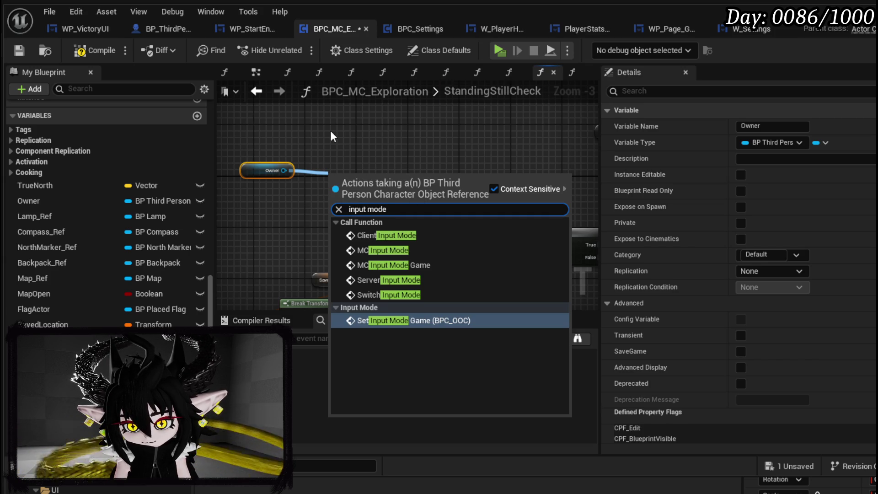
key("Delete")
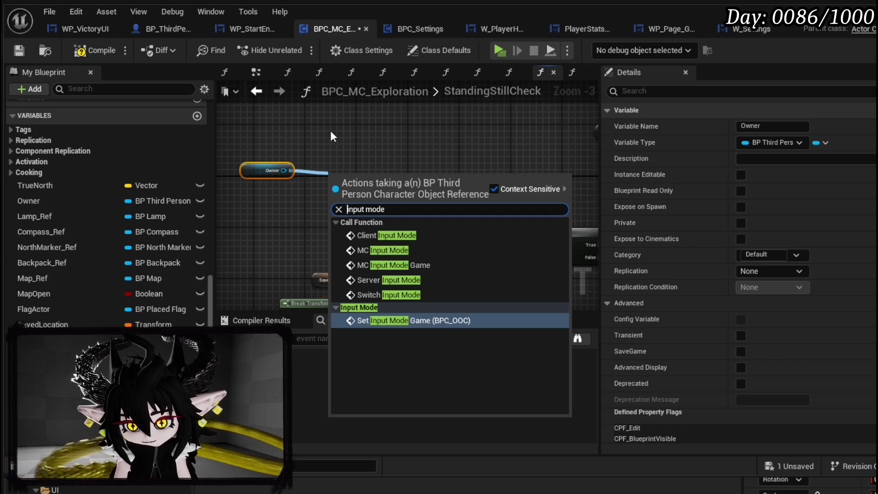
left_click(333, 135)
Wire a Get Controller node and a Cast To MP_Controller from the Owner output
left_click_drag(340, 186, 424, 183)
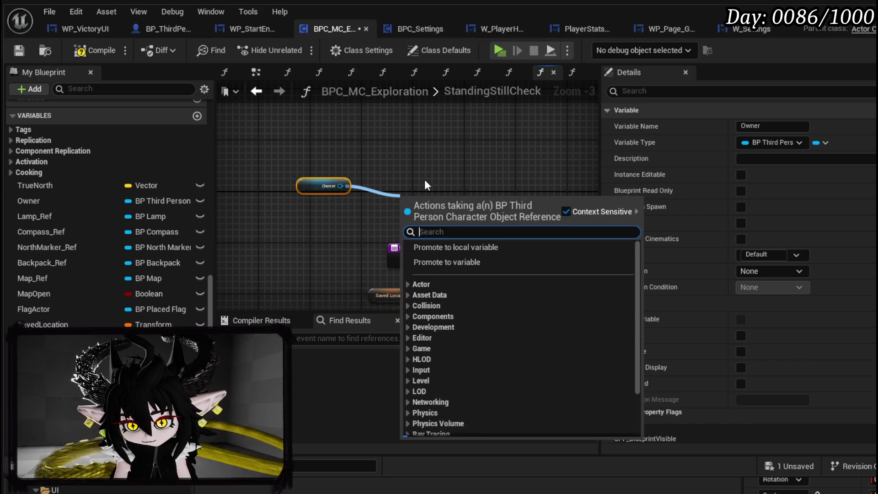
type("get controller")
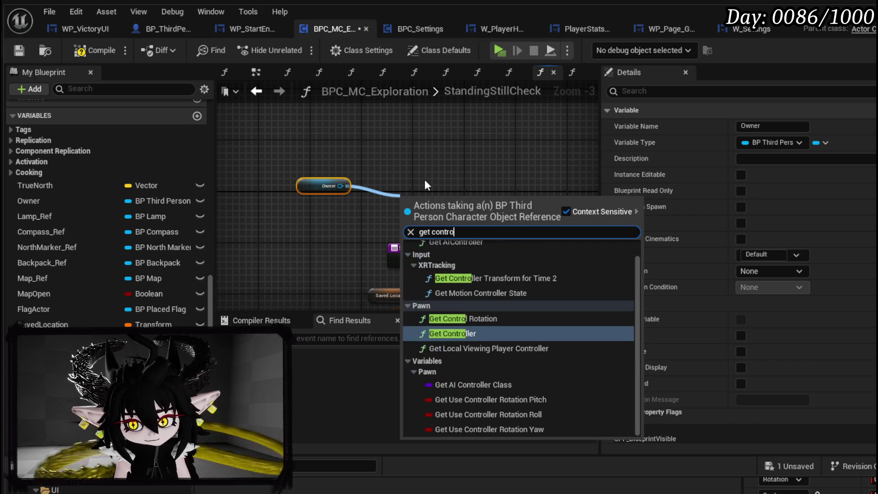
key("Return")
mouse_move(443, 205)
left_mouse_down()
mouse_move(320, 212)
mouse_move(406, 193)
left_mouse_up()
type("cast mp c")
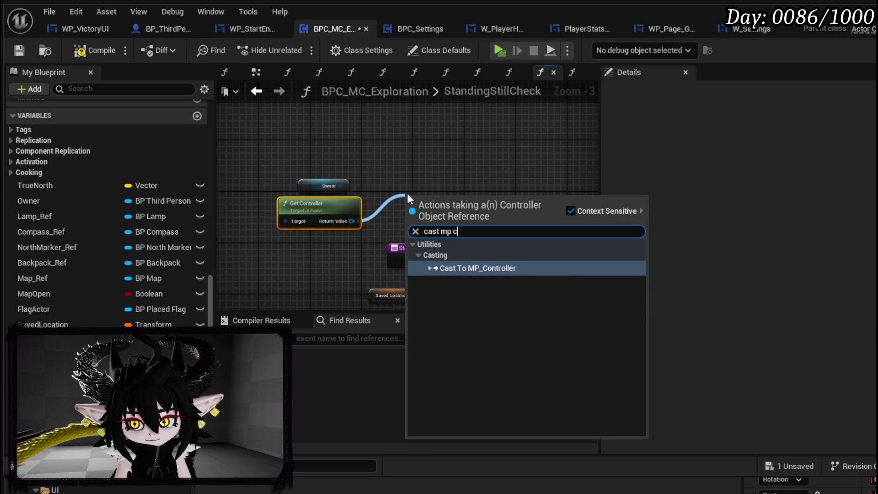
key("Return")
mouse_move(463, 235)
left_mouse_down()
mouse_move(431, 178)
mouse_move(439, 179)
mouse_move(444, 213)
left_mouse_up()
Delete the Get Controller and cast nodes, then compile and save the blueprint
type("get in")
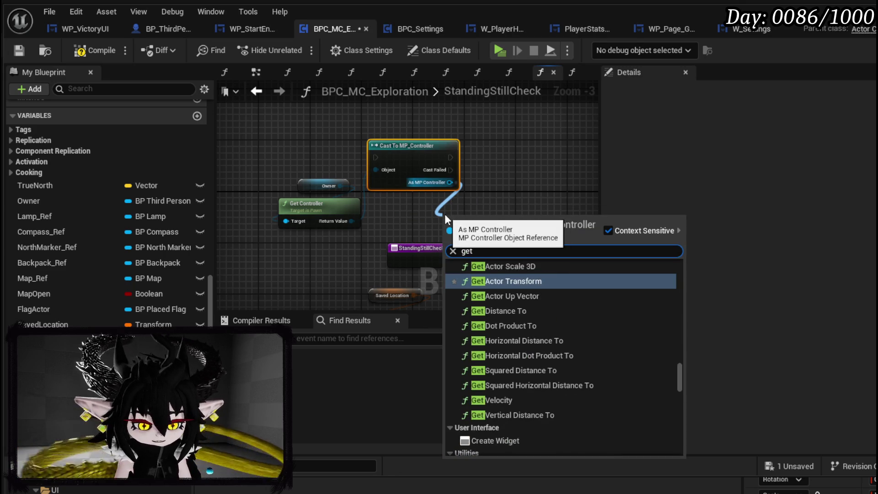
type("put mode")
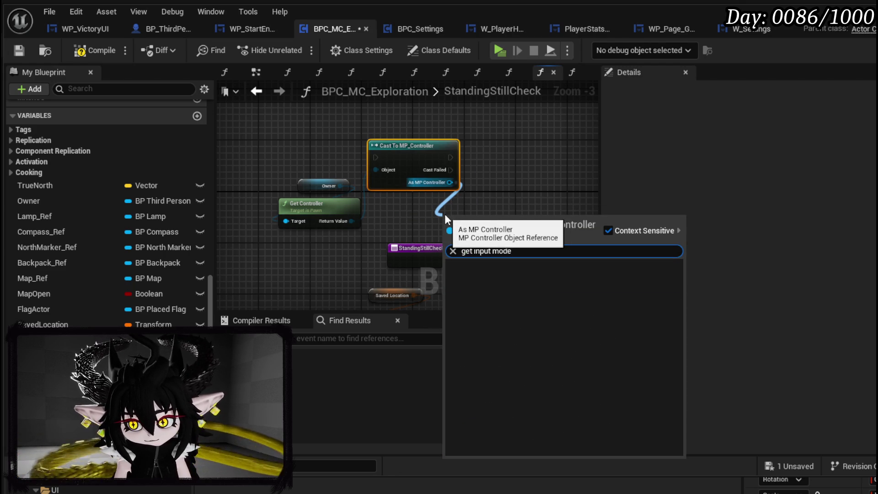
left_click_drag(471, 159, 371, 160)
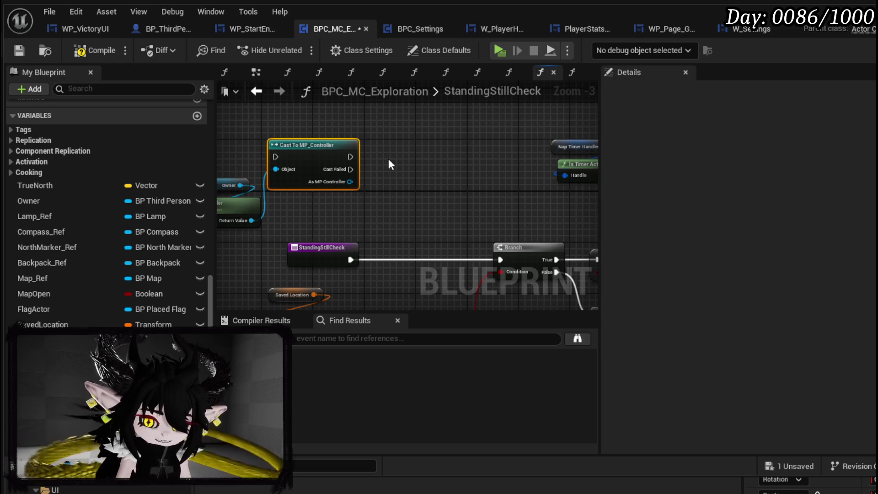
left_click_drag(260, 130, 339, 141)
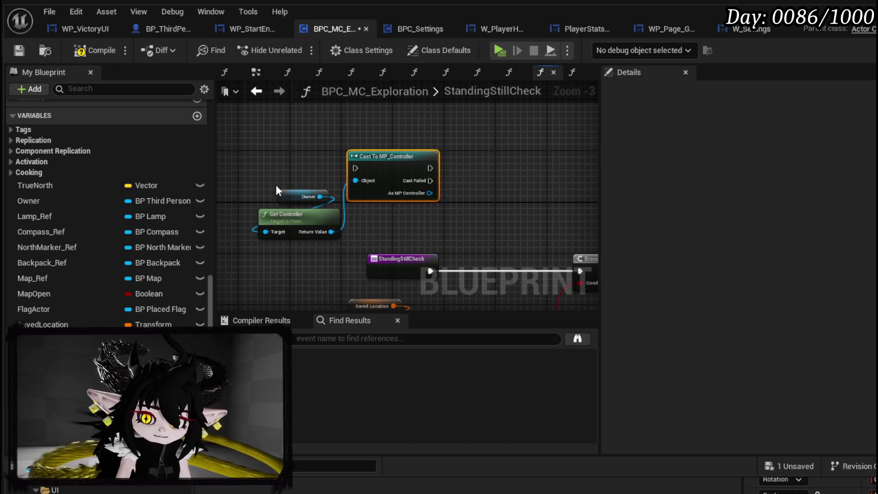
mouse_move(297, 197)
left_mouse_down()
mouse_move(270, 152)
mouse_move(405, 214)
left_mouse_up()
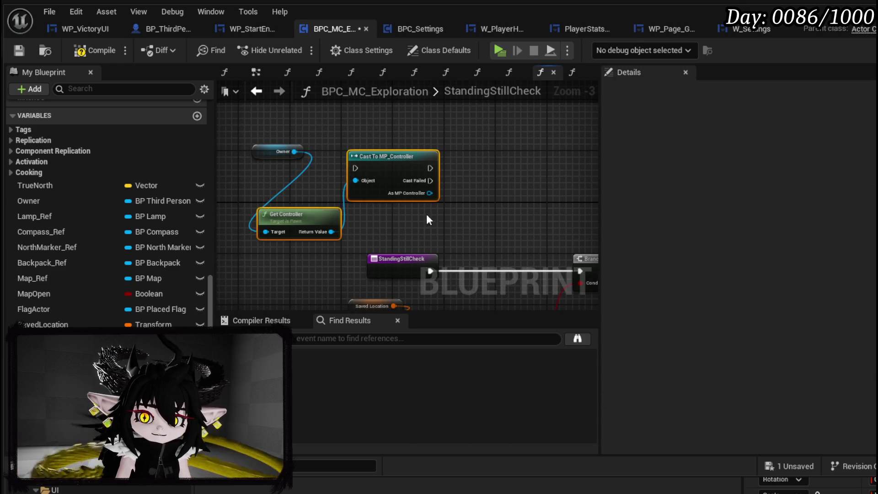
key("Delete")
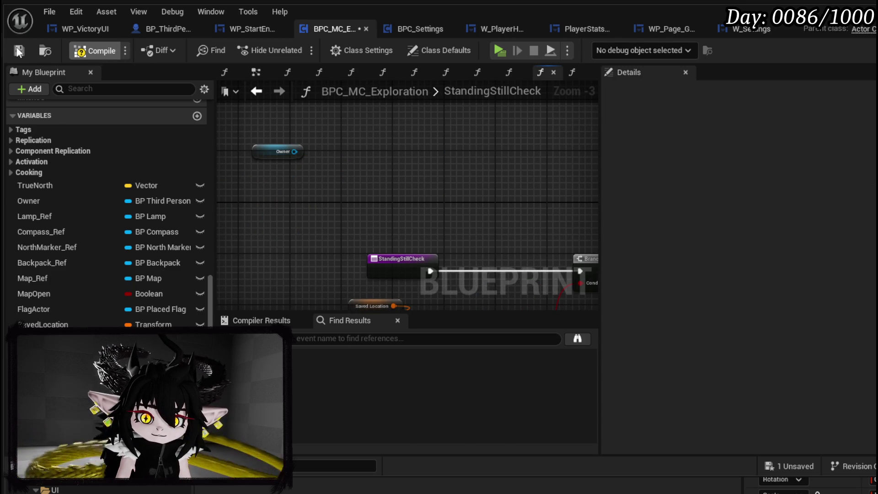
left_click(19, 51)
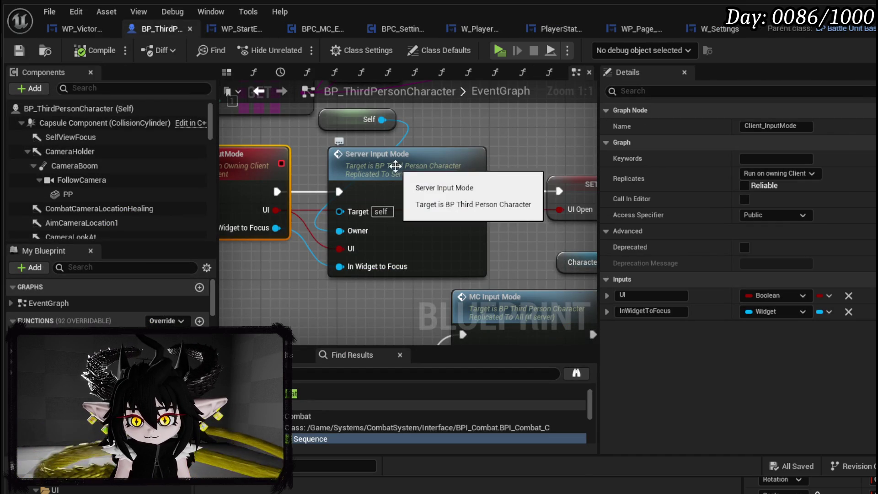
Follow the Server Input Mode and MC_InputMode events to the Set Movement Mode node
double_click(377, 173)
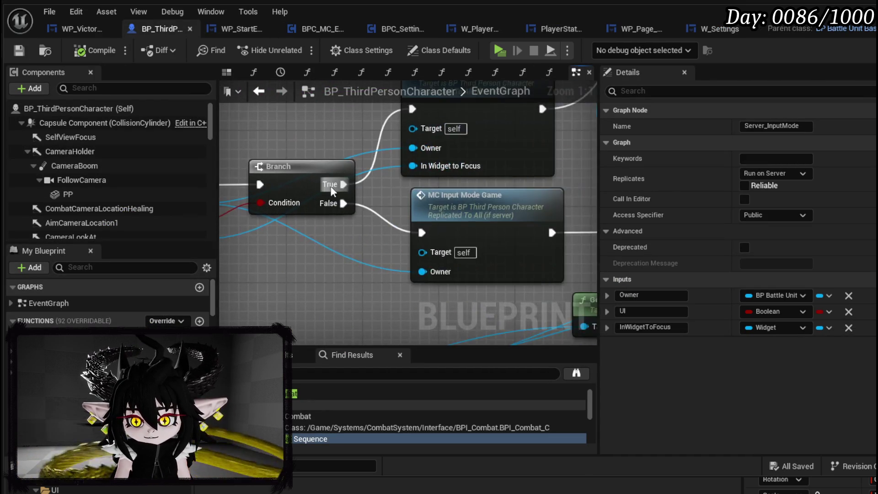
mouse_move(270, 236)
left_mouse_down()
mouse_move(245, 240)
mouse_move(405, 213)
left_mouse_up()
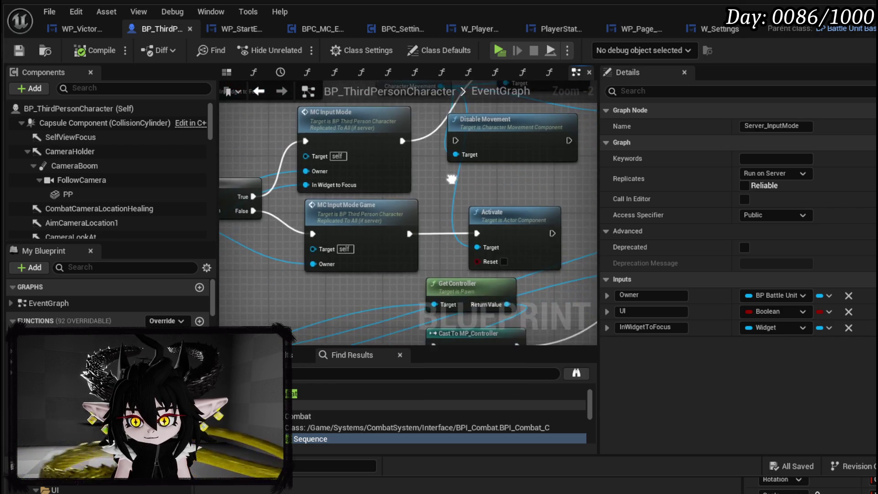
double_click(412, 174)
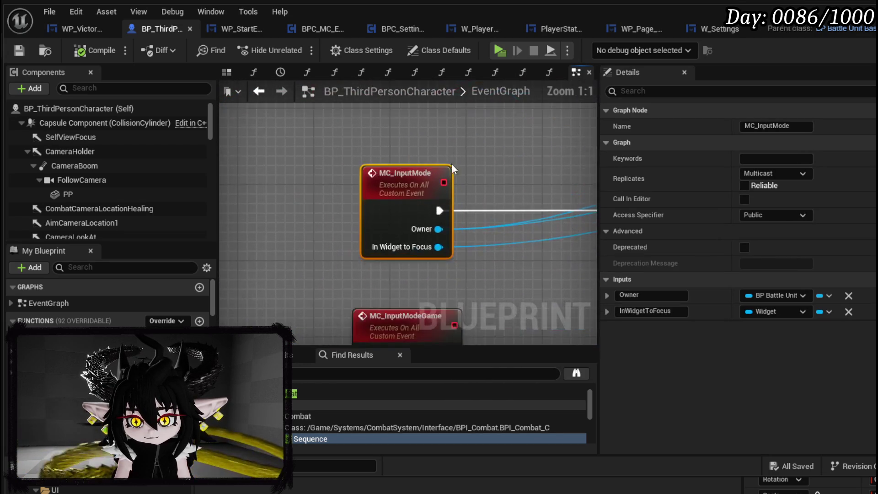
scroll(398, 173, "down", 2)
mouse_move(398, 173)
left_mouse_down()
mouse_move(314, 223)
mouse_move(429, 179)
left_mouse_up()
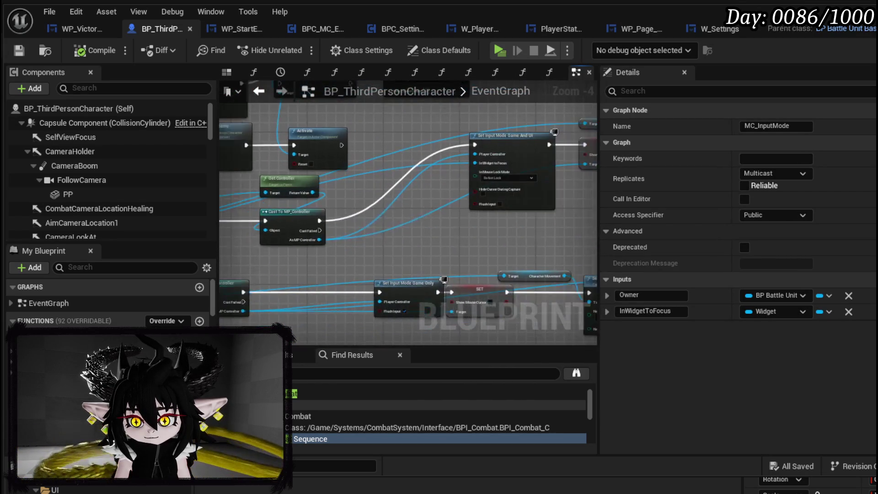
scroll(430, 180, "up", 2)
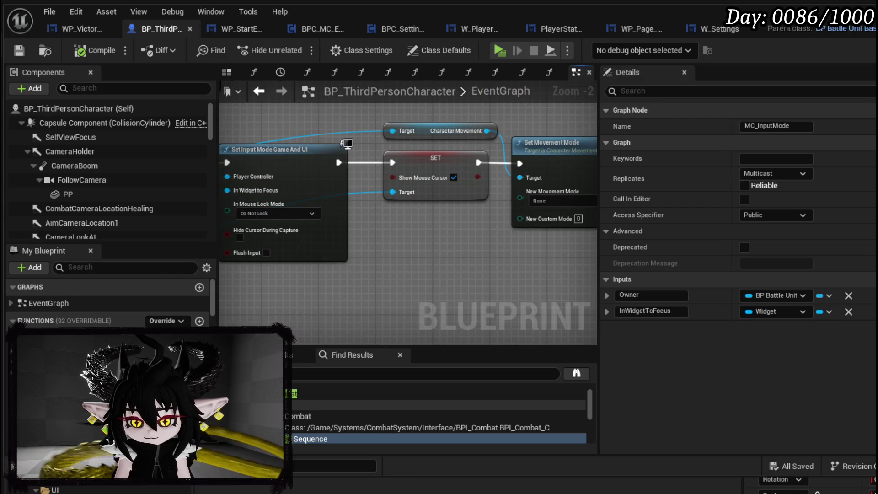
left_click_drag(463, 210, 331, 208)
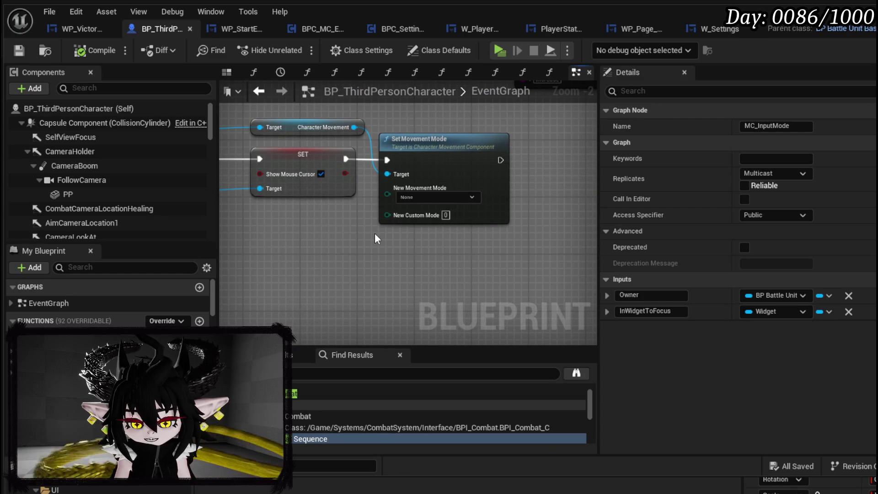
Delete the Disable Movement and Set Movement Mode nodes, then compile and save
left_click(418, 140)
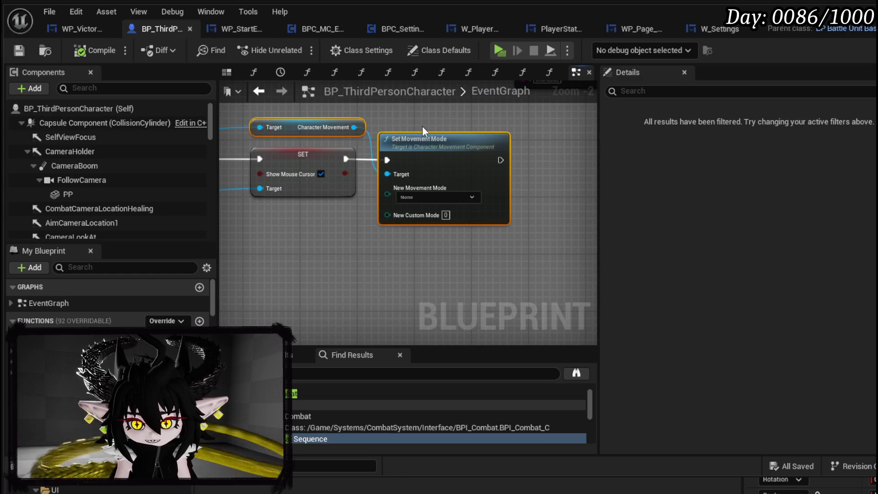
left_click_drag(422, 125, 445, 169)
scroll(444, 173, "down", 2)
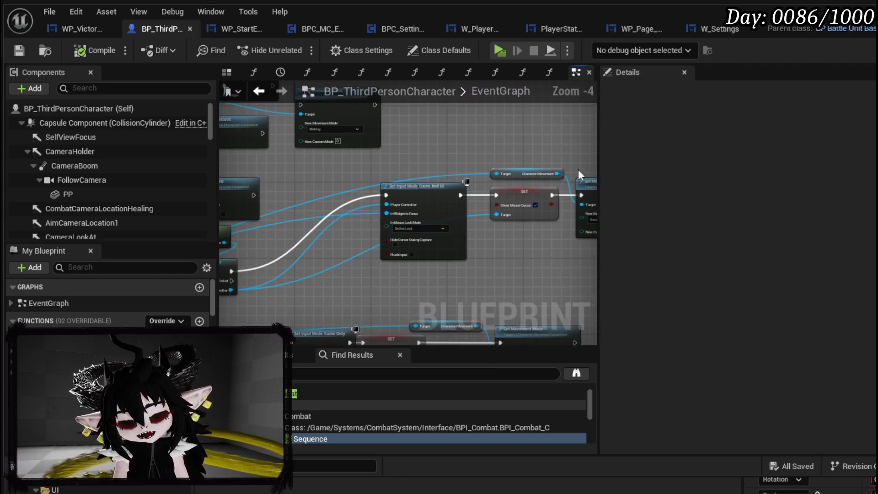
mouse_move(544, 160)
left_mouse_down()
mouse_move(382, 192)
mouse_move(402, 174)
mouse_move(457, 160)
mouse_move(584, 178)
mouse_move(497, 228)
mouse_move(412, 216)
left_mouse_up()
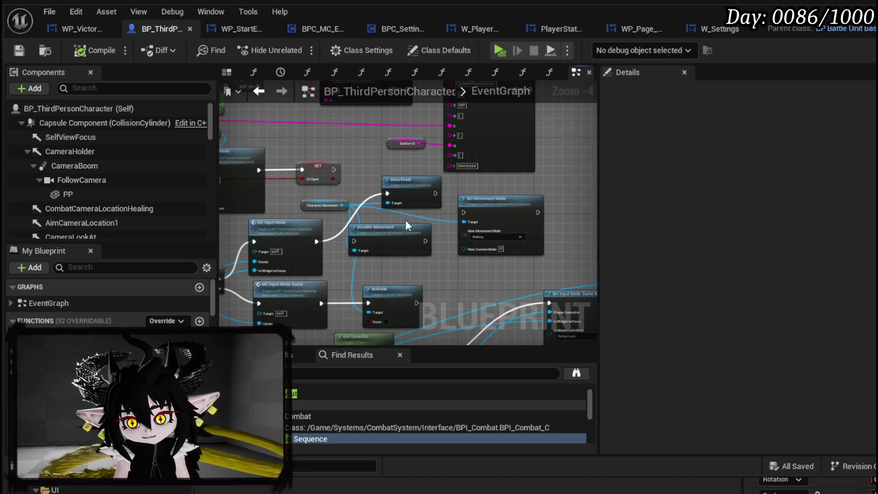
scroll(412, 216, "up", 3)
mouse_move(520, 170)
left_mouse_down()
mouse_move(310, 211)
mouse_move(316, 179)
mouse_move(551, 265)
mouse_move(293, 187)
mouse_move(318, 191)
left_mouse_up()
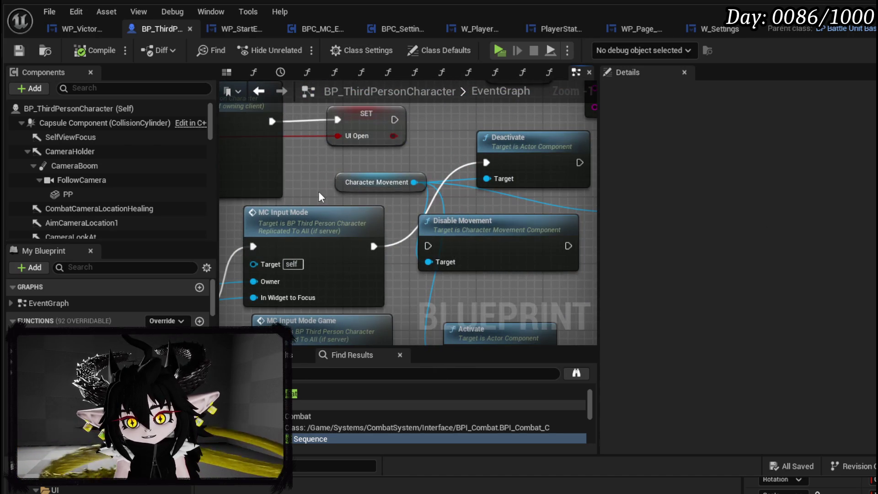
left_click(376, 182)
mouse_move(377, 182)
left_mouse_down()
mouse_move(318, 143)
mouse_move(402, 173)
mouse_move(335, 171)
left_mouse_up()
key("Delete")
scroll(551, 218, "down", 2)
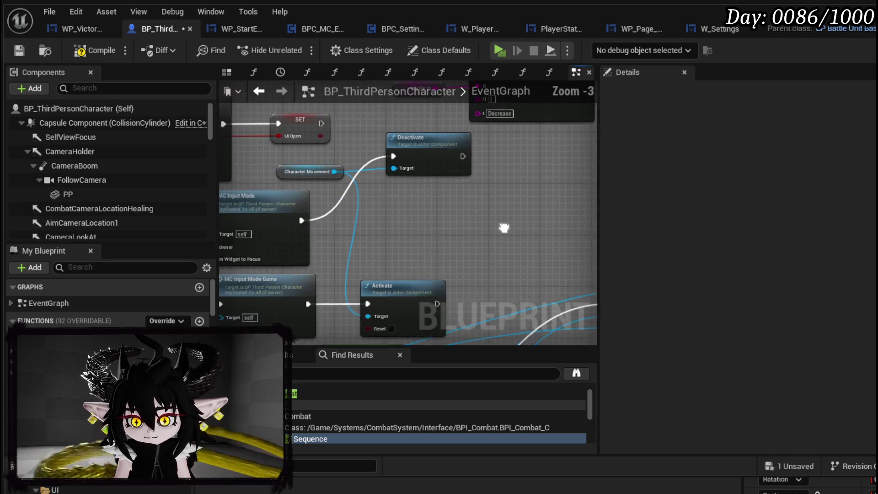
left_click(19, 53)
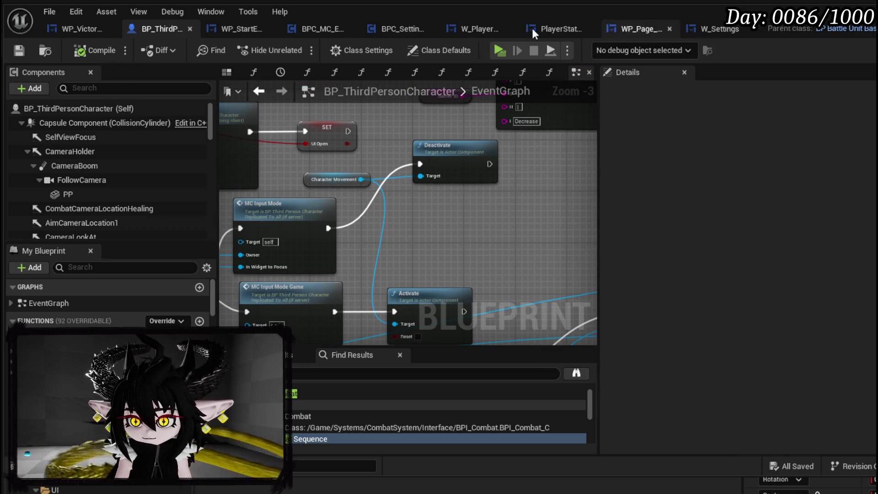
left_click(319, 30)
Add Get Character Movement and Is Active from Owner, wiring the first Branch's False to a second Branch
left_click_drag(294, 152, 299, 189)
type("character movement")
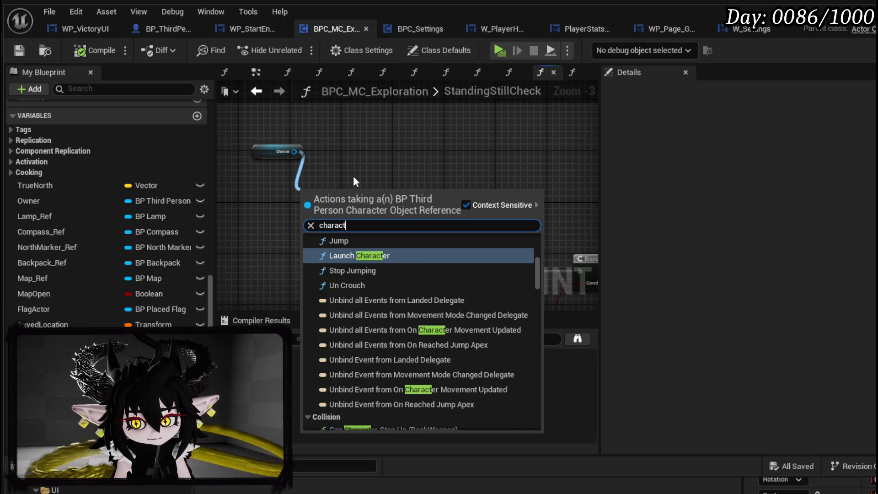
key("Return")
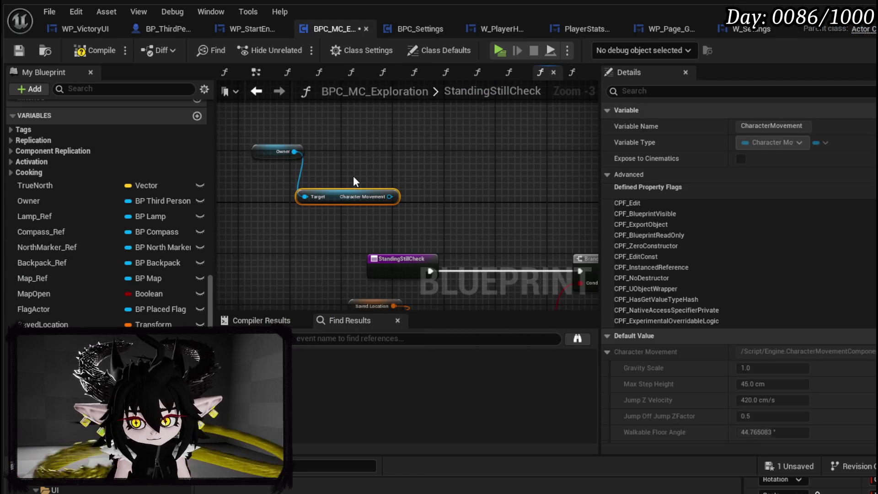
left_click_drag(389, 197, 426, 193)
type("is anim")
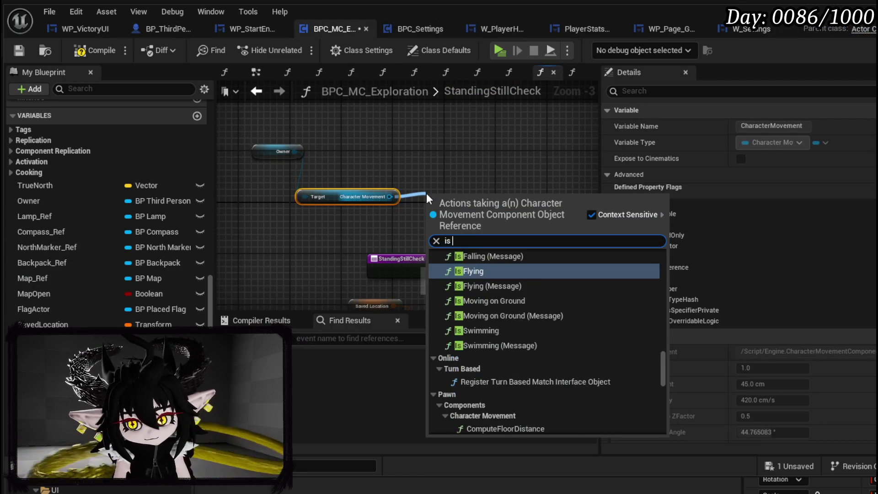
key("Escape")
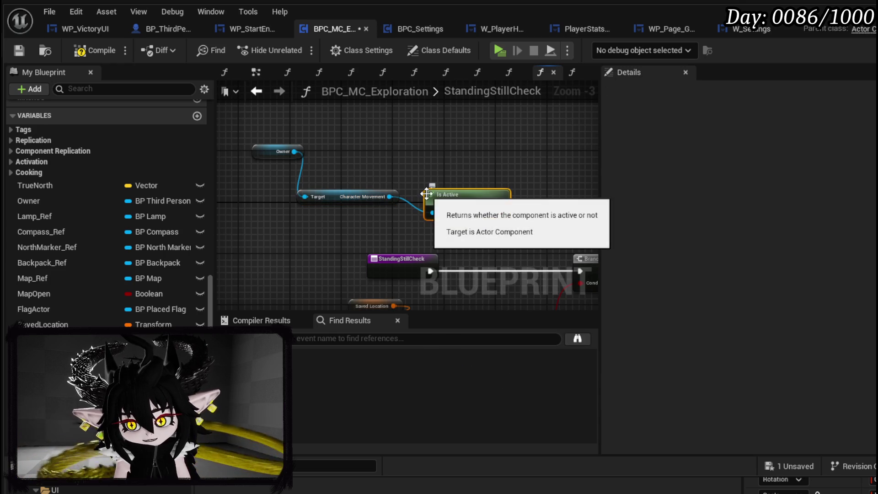
mouse_move(457, 198)
left_mouse_down()
mouse_move(411, 152)
mouse_move(485, 249)
mouse_move(434, 178)
mouse_move(362, 197)
left_mouse_up()
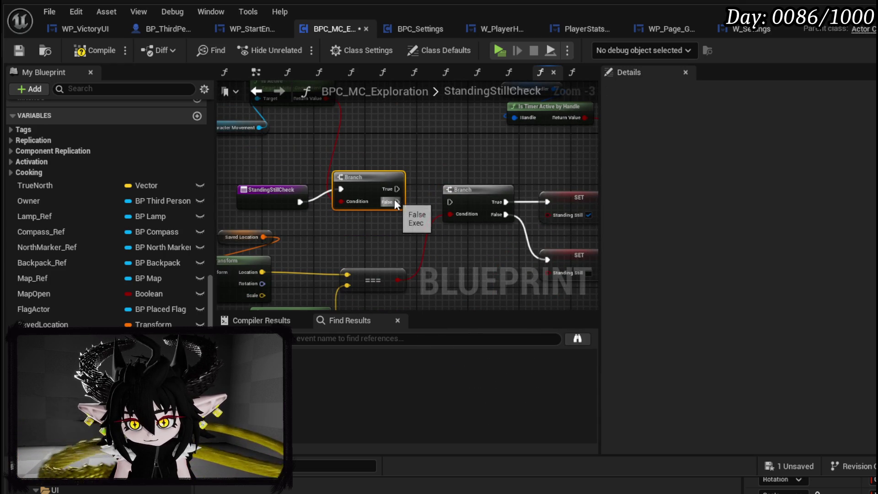
mouse_move(395, 202)
left_mouse_down()
mouse_move(450, 202)
mouse_move(286, 184)
mouse_move(330, 228)
left_mouse_up()
Paste a copy of the Nap Timer Handler timer check after the lower Branch's True
left_click_drag(348, 137, 437, 165)
mouse_move(498, 187)
left_mouse_down()
mouse_move(357, 192)
mouse_move(486, 195)
mouse_move(379, 191)
mouse_move(386, 167)
left_mouse_up()
key("ctrl+v")
left_click_drag(347, 280, 439, 189)
left_click_drag(363, 201, 478, 114)
right_click(516, 156)
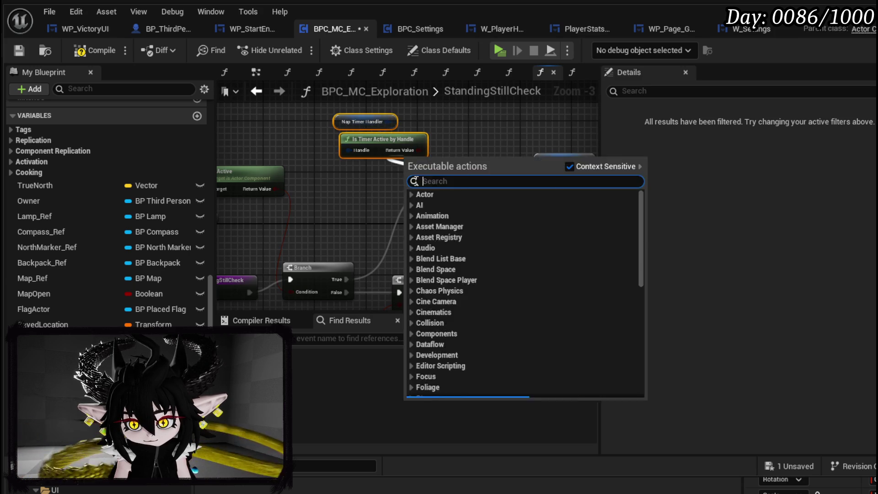
left_click_drag(276, 238, 412, 154)
left_click_drag(323, 122, 356, 168)
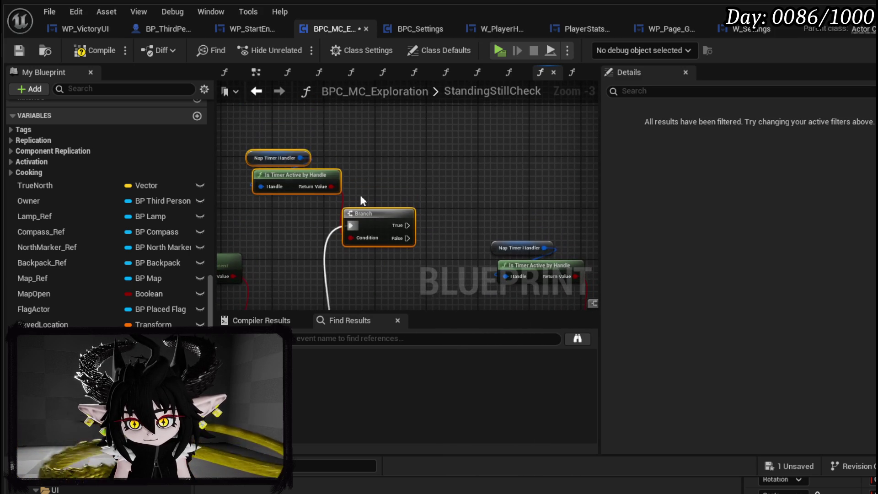
Add Clear and Invalidate Timer by Handle on Nap Timer Handler, then compile and save
left_click_drag(301, 157, 406, 170)
type("Clear")
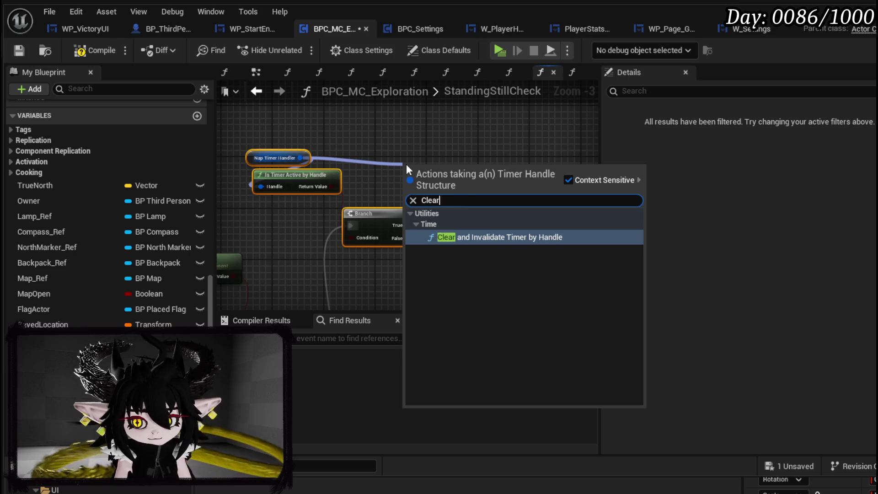
left_click(504, 235)
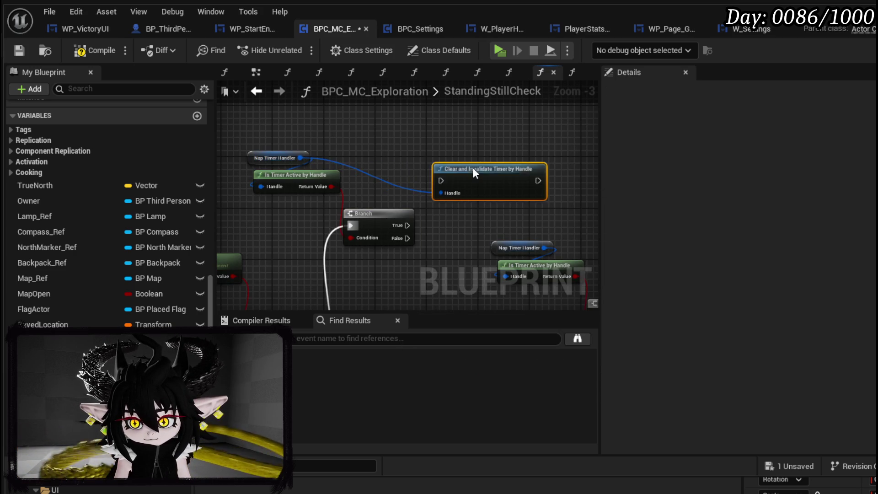
scroll(460, 213, "down", 2)
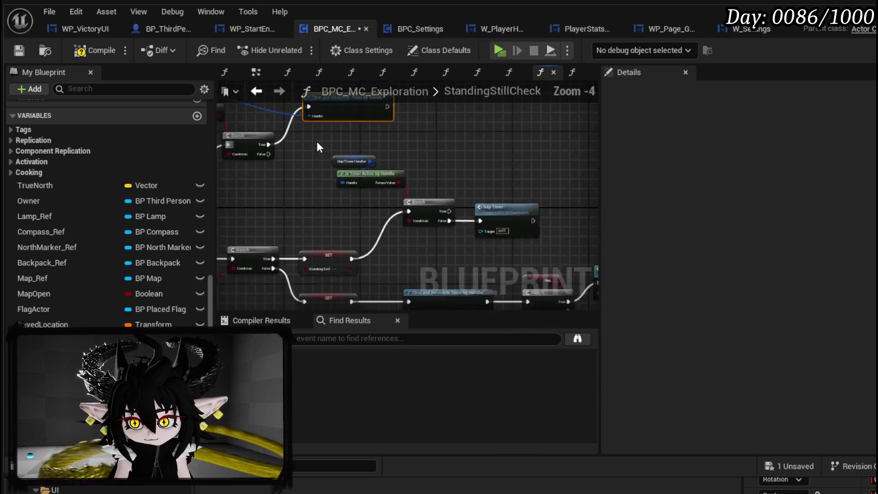
left_click(20, 49)
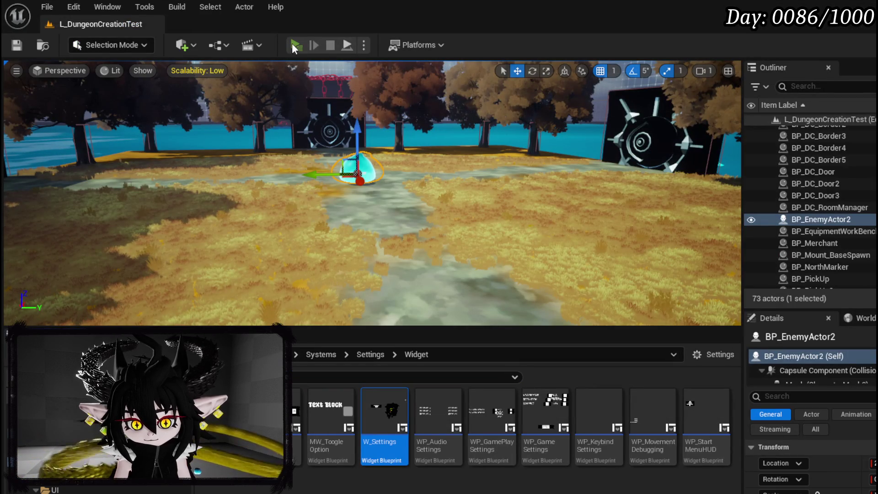
Playtest briefly, save the L_DungeonCreationTest map, and return to the BPC_MC_Exploration graph
left_click(292, 44)
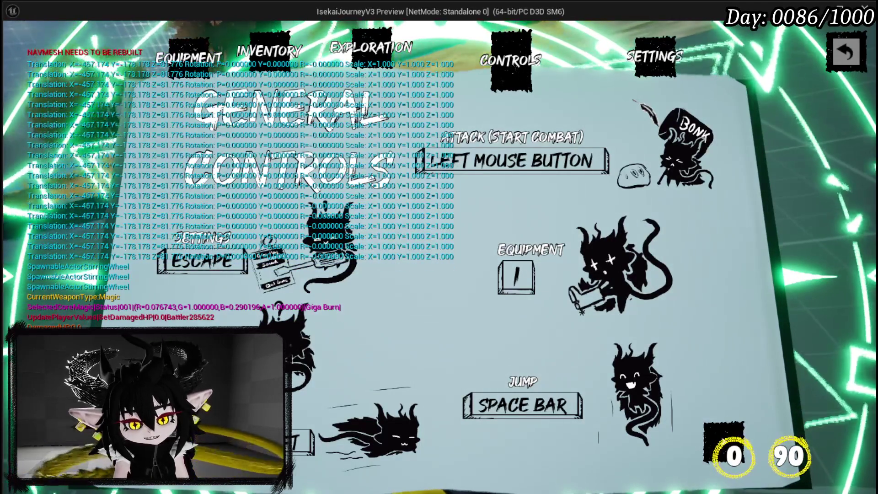
key("Escape")
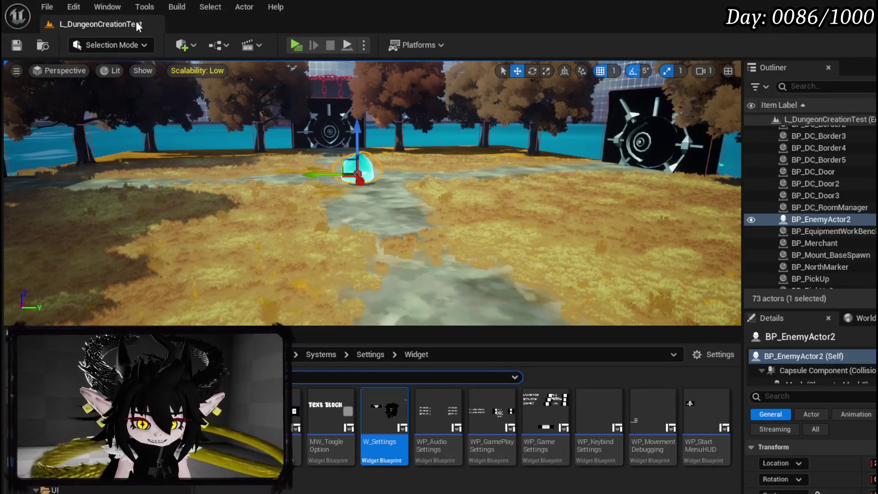
key("ctrl+s")
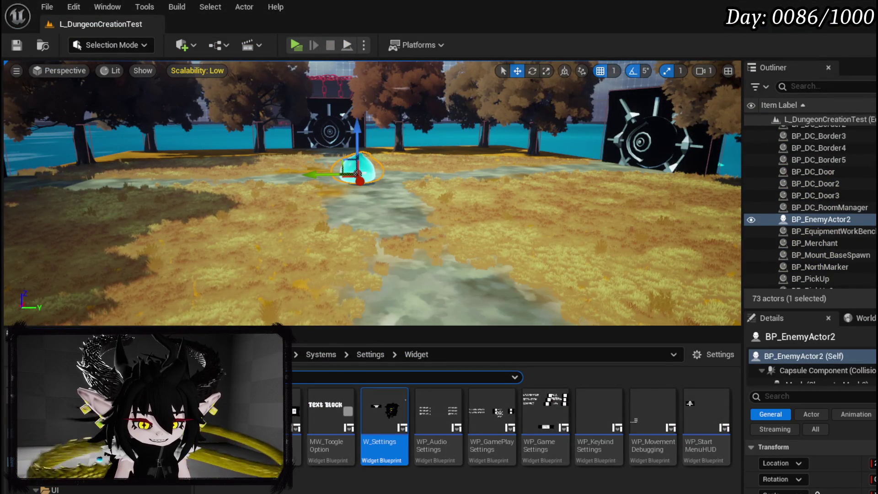
key("alt+Tab")
scroll(385, 220, "up", 3)
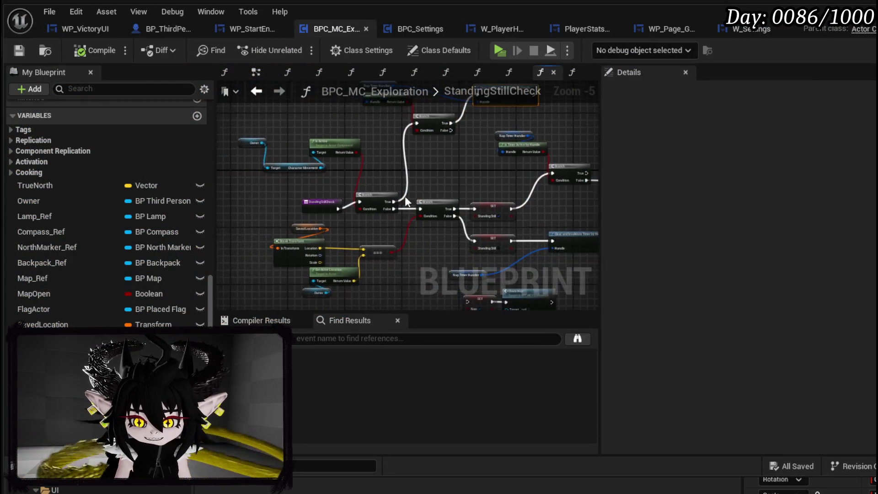
Rearrange the StandingStillCheck graph and wire the first Branch's True output into the second Branch
left_click_drag(265, 201, 237, 196)
mouse_move(368, 201)
left_mouse_down()
mouse_move(413, 290)
mouse_move(447, 156)
mouse_move(394, 215)
mouse_move(324, 185)
mouse_move(336, 176)
mouse_move(412, 247)
mouse_move(413, 225)
mouse_move(456, 257)
mouse_move(250, 163)
mouse_move(222, 166)
mouse_move(320, 156)
mouse_move(419, 210)
mouse_move(442, 264)
mouse_move(373, 227)
mouse_move(345, 225)
mouse_move(461, 238)
left_mouse_up()
mouse_move(366, 239)
left_mouse_down()
mouse_move(482, 119)
mouse_move(490, 93)
mouse_move(454, 174)
left_mouse_up()
scroll(454, 173, "down", 2)
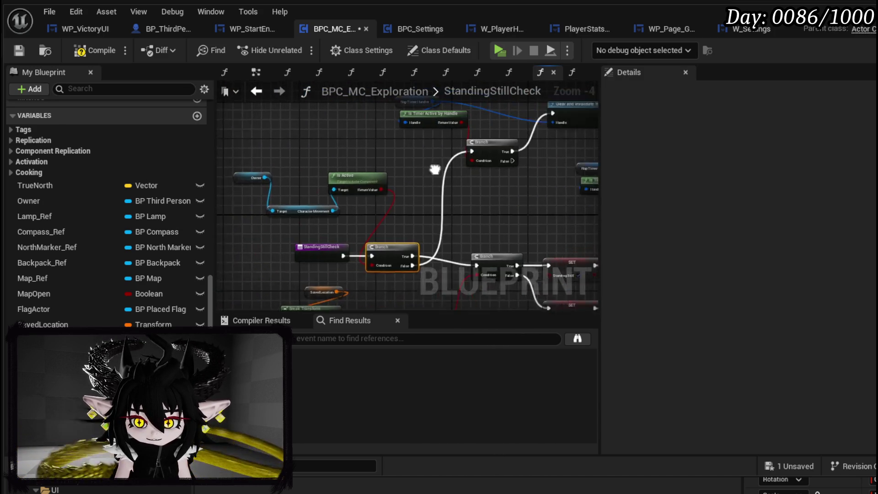
mouse_move(315, 195)
left_mouse_down()
mouse_move(506, 140)
mouse_move(543, 139)
left_mouse_up()
Add a Print String reading 'Cancel' after the timer clears, then start a playtest
type("P")
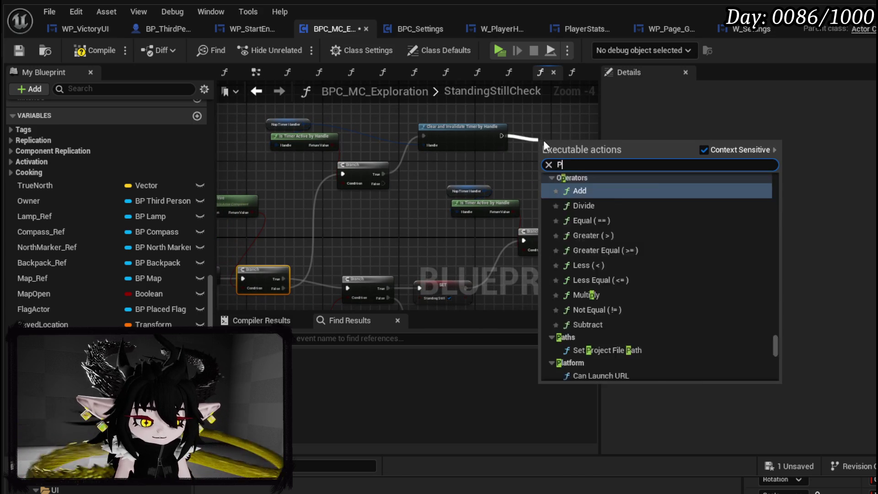
type("rint String")
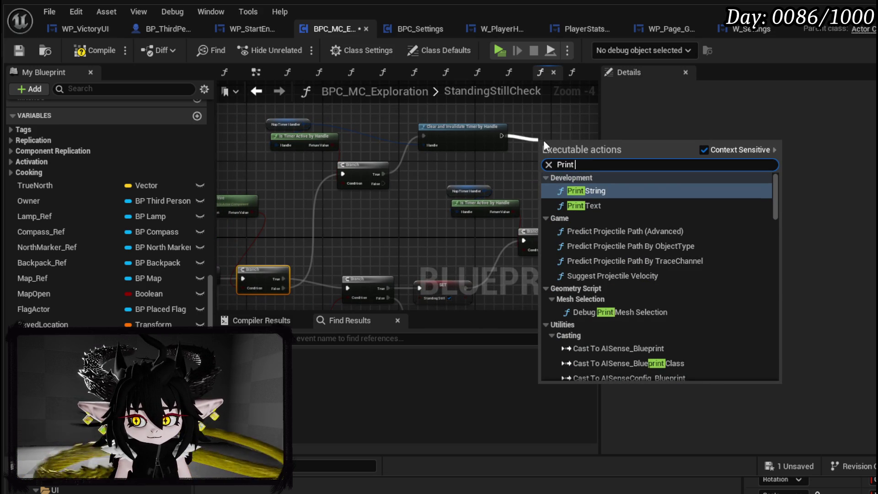
key("Return")
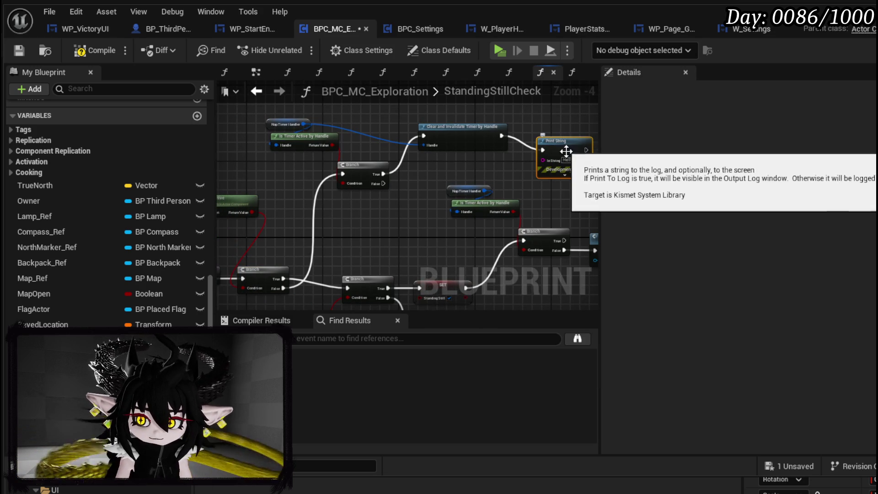
type("Cancel")
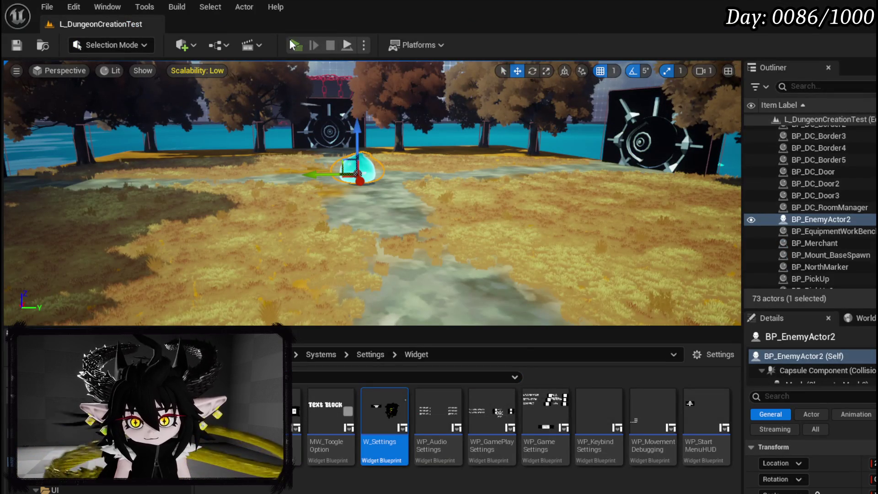
left_click(293, 44)
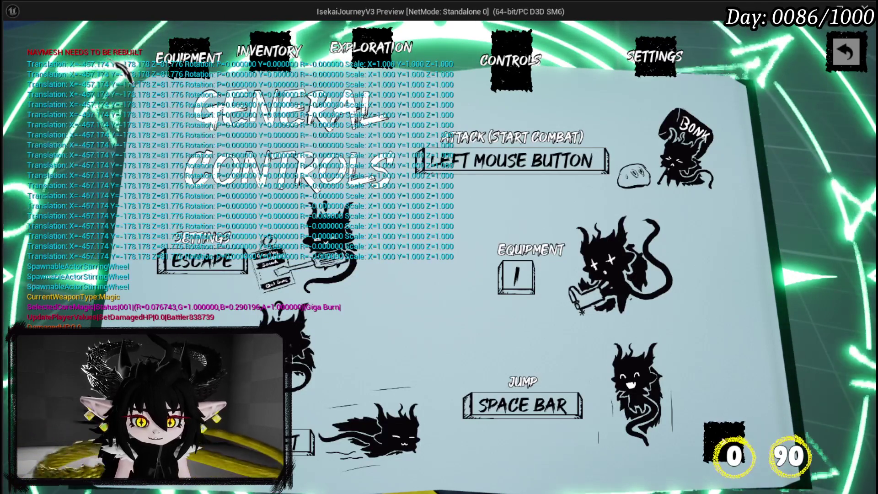
Escape out of the playtest and return to BPC_MC_Exploration's StandingStillCheck graph
key("alt+Tab")
key("Escape")
key("alt+Tab")
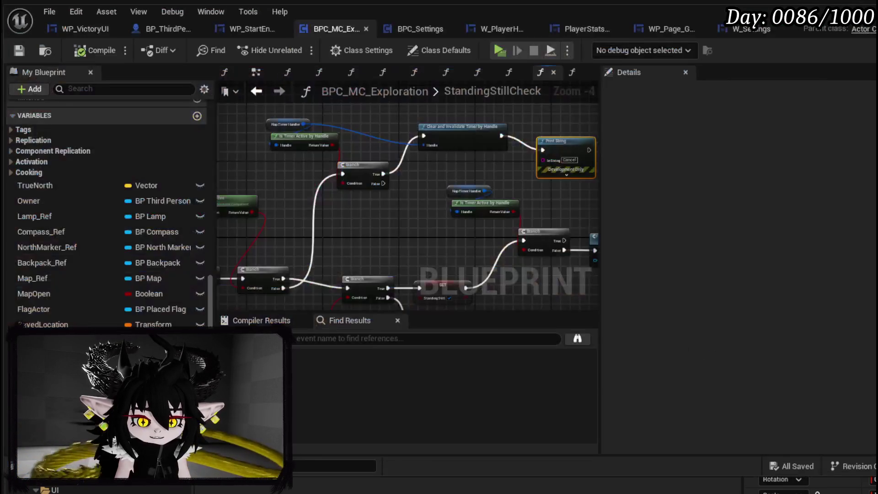
Delete the 'Cancel' Print String debug node and switch to the SaveLocation function graph
key("Delete")
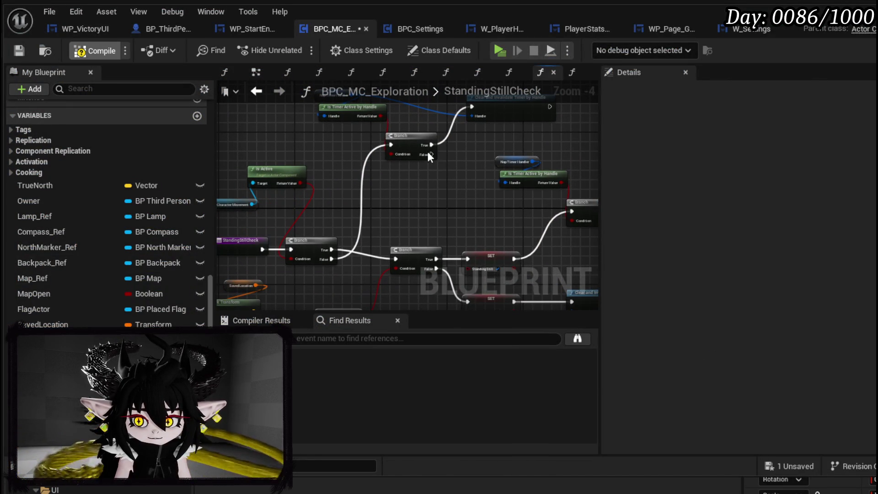
left_click_drag(448, 205, 502, 186)
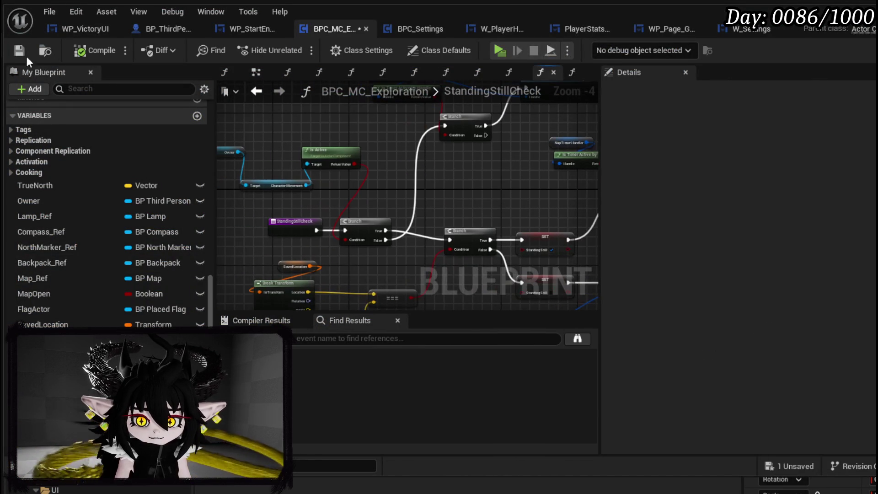
left_click(256, 91)
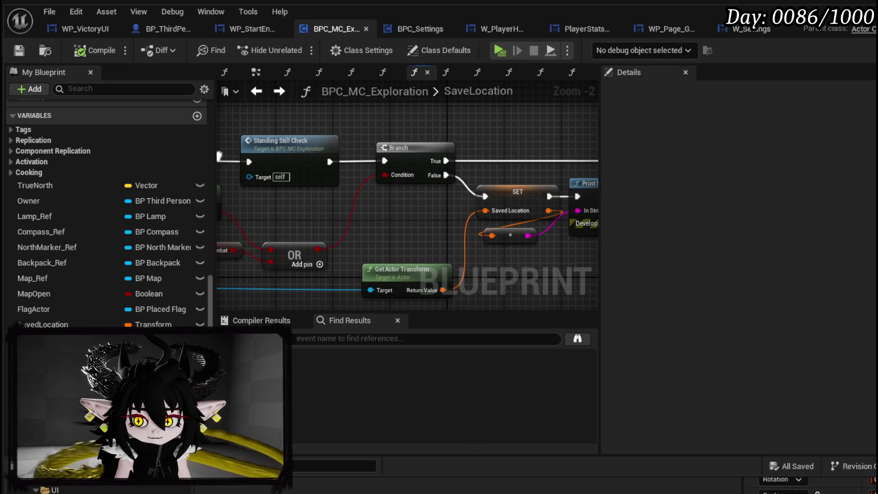
scroll(363, 185, "down", 1)
scroll(412, 141, "up", 2)
Wire SaveLocation's SET directly into Get All Actors with Tag, delete the leftover reroute node, and close the editor
mouse_move(268, 182)
left_mouse_down()
mouse_move(446, 127)
mouse_move(429, 138)
left_mouse_up()
left_click(339, 184)
mouse_move(339, 184)
left_mouse_down()
mouse_move(224, 110)
mouse_move(256, 82)
mouse_move(343, 68)
left_mouse_up()
key("Delete")
scroll(378, 194, "down", 4)
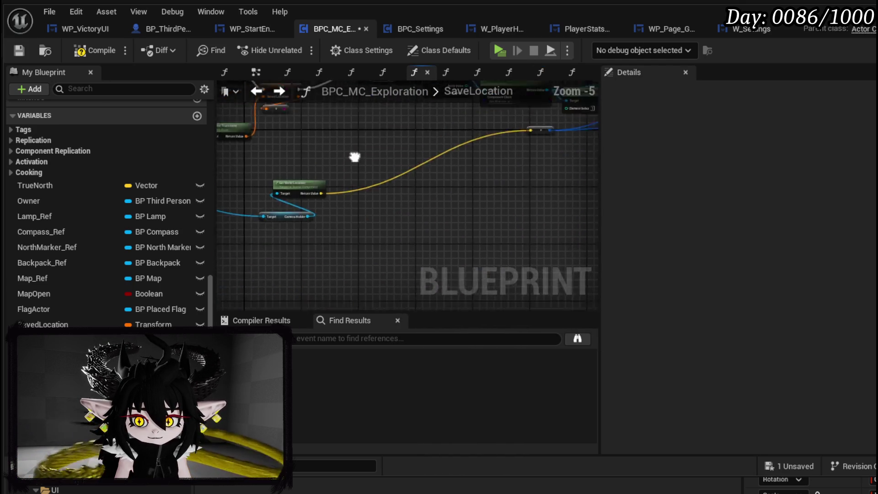
mouse_move(403, 235)
left_mouse_down()
mouse_move(233, 237)
mouse_move(389, 241)
left_mouse_up()
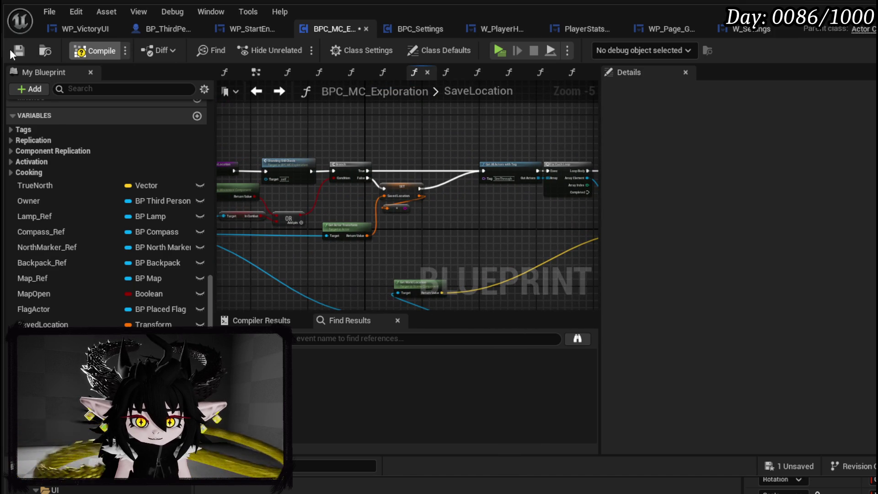
left_click(850, 7)
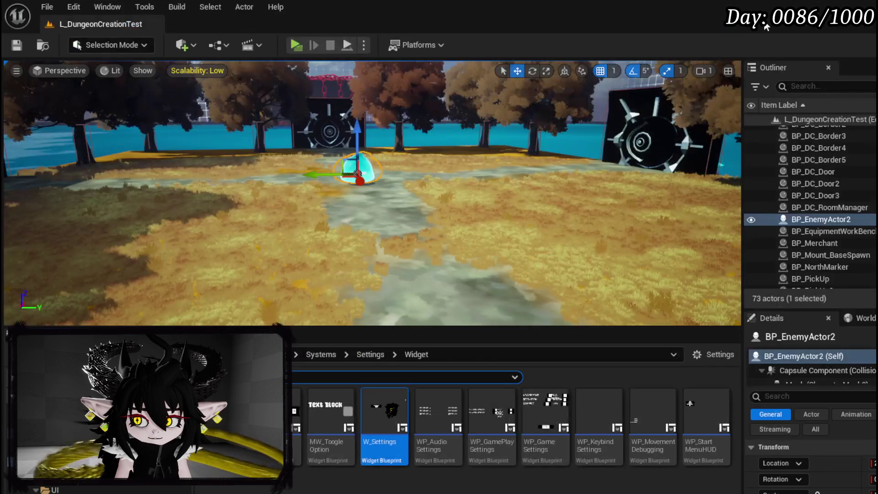
left_click(297, 43)
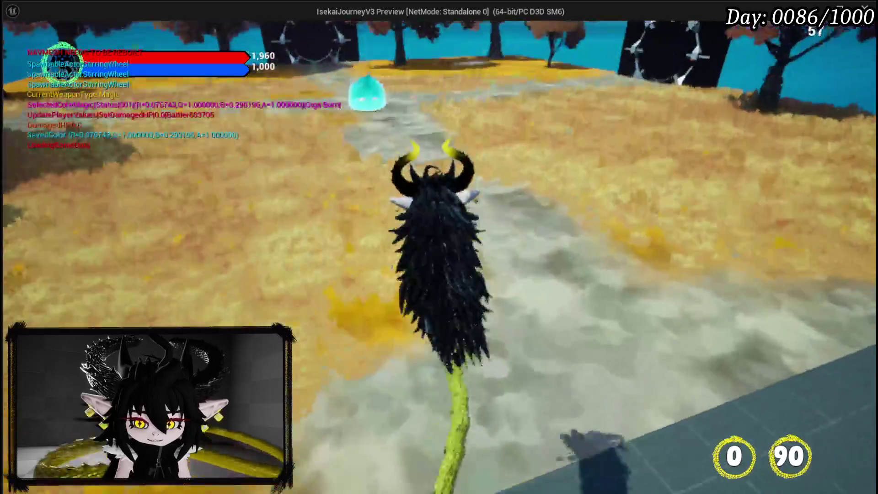
key("space")
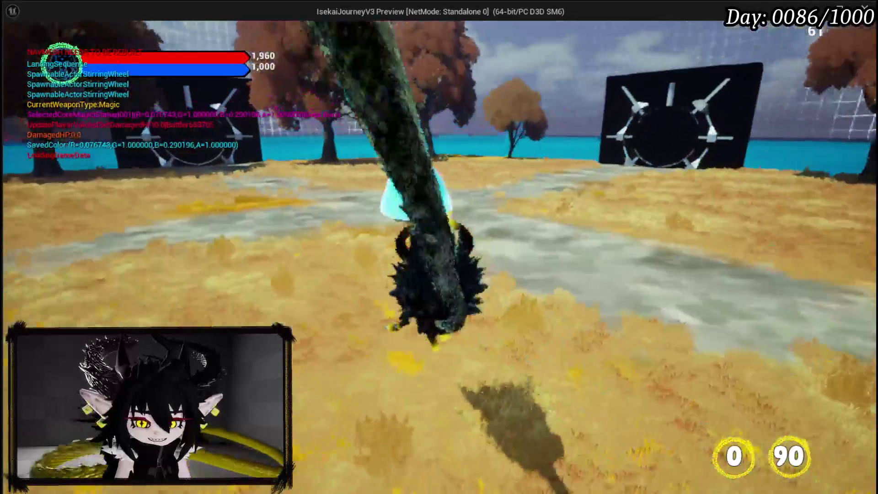
key("w")
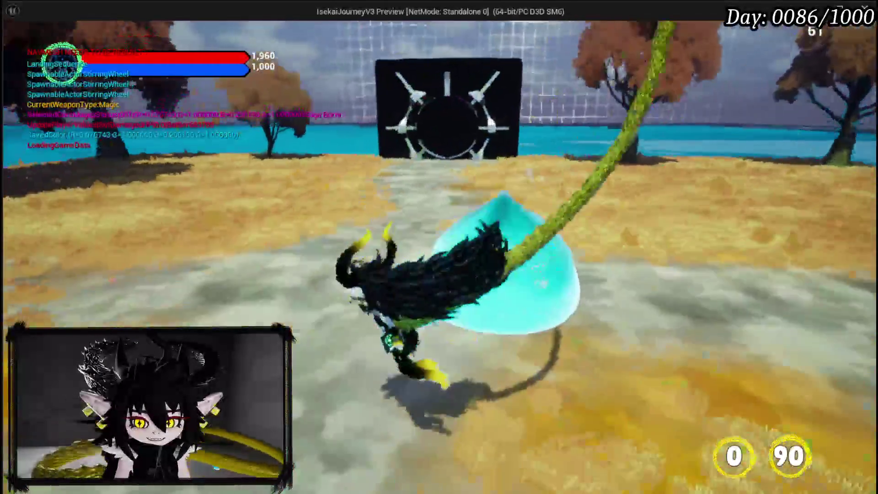
key("space")
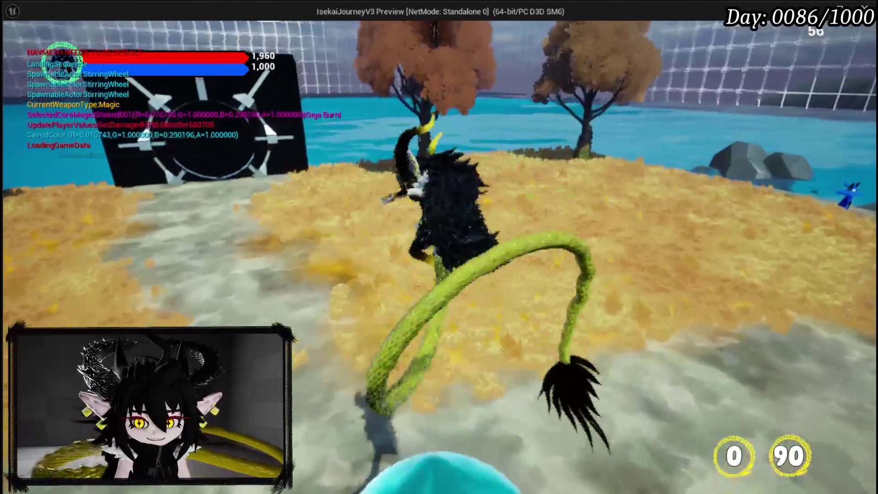
key("space")
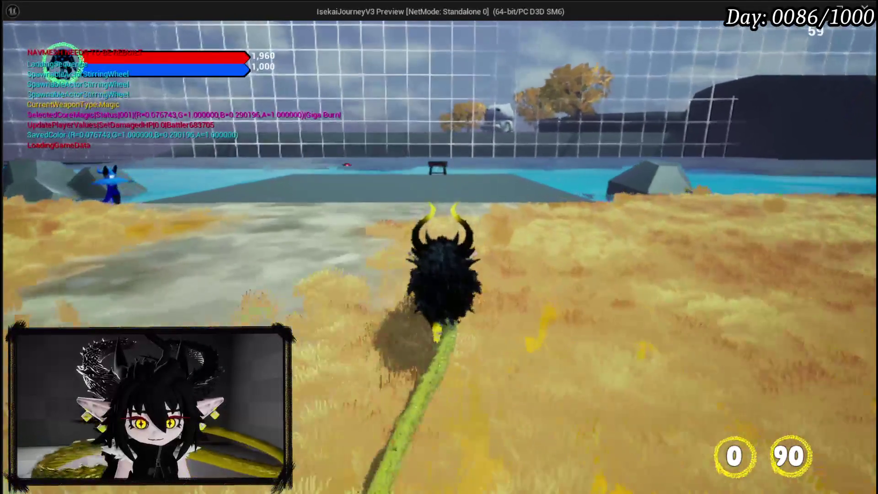
key("Escape")
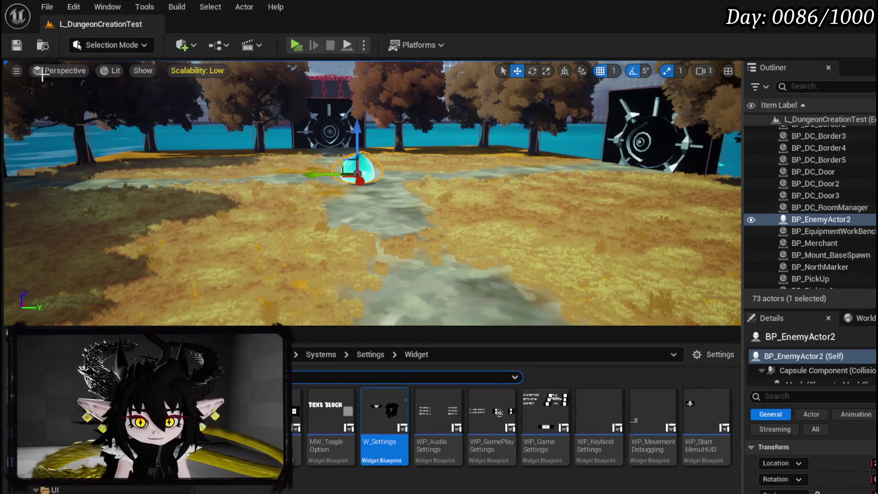
left_click(20, 50)
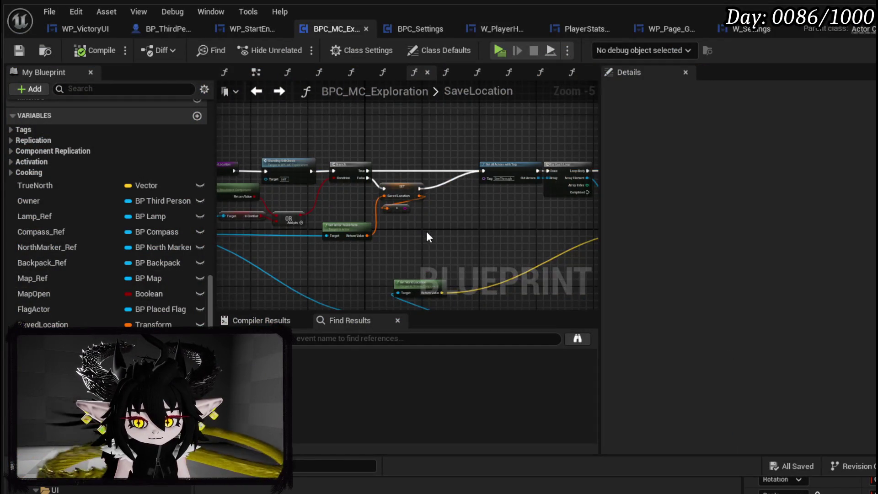
Confirm BPC_Settings' Tutorial? variable defaults to true, close the Blueprint editor and save the level
left_click_drag(427, 239, 531, 237)
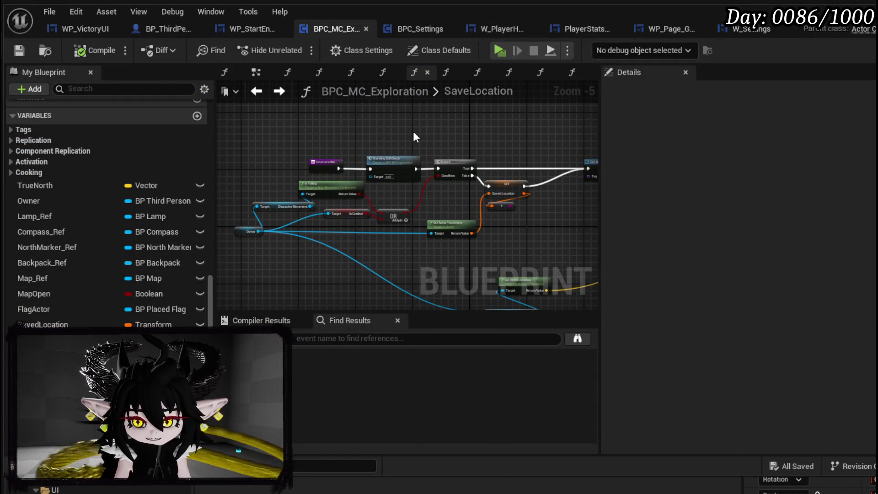
left_click_drag(413, 137, 331, 152)
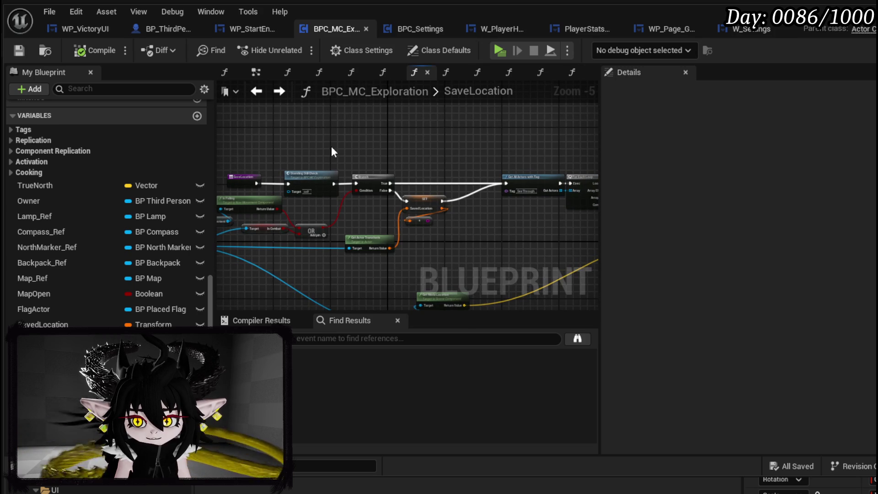
left_click(409, 29)
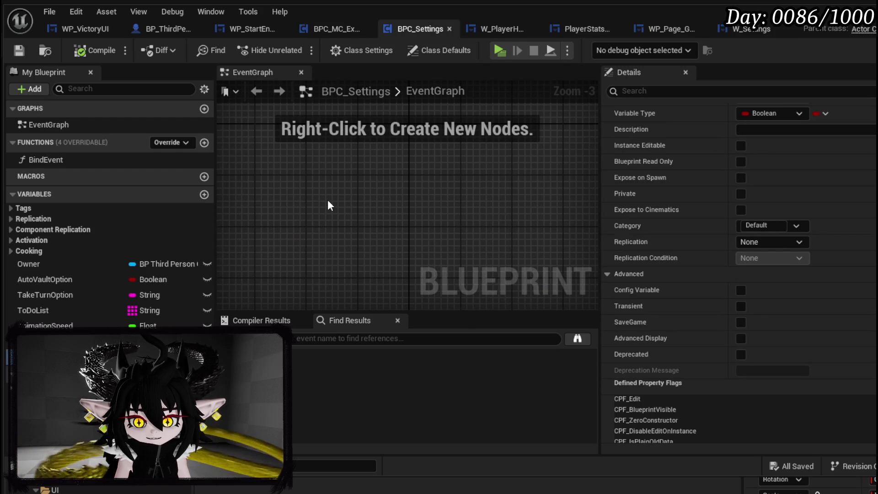
scroll(738, 229, "down", 3)
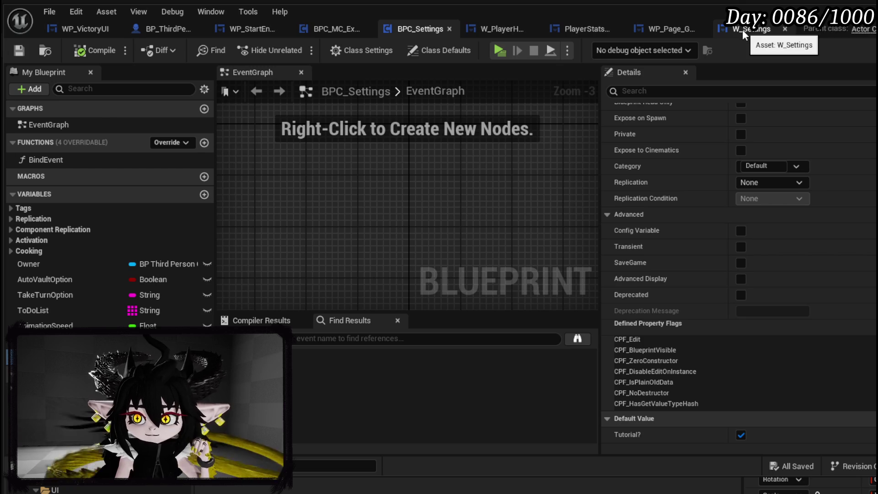
left_click(857, 7)
left_click(16, 45)
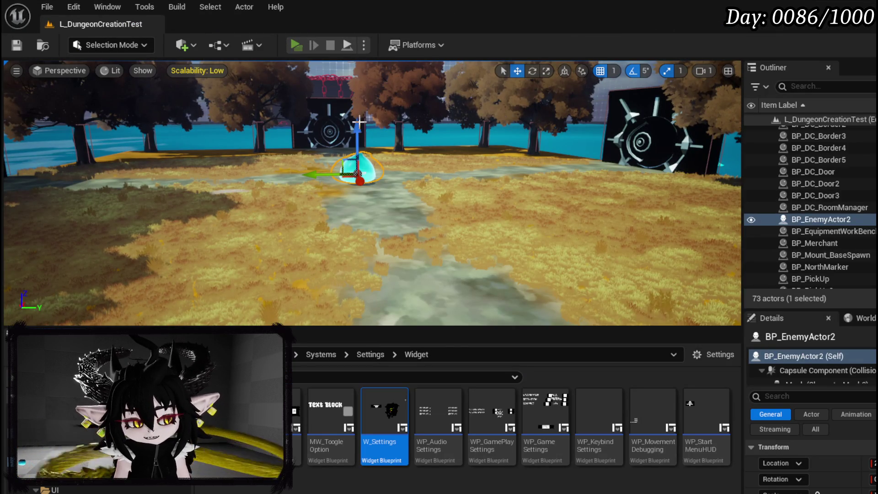
key("alt+p")
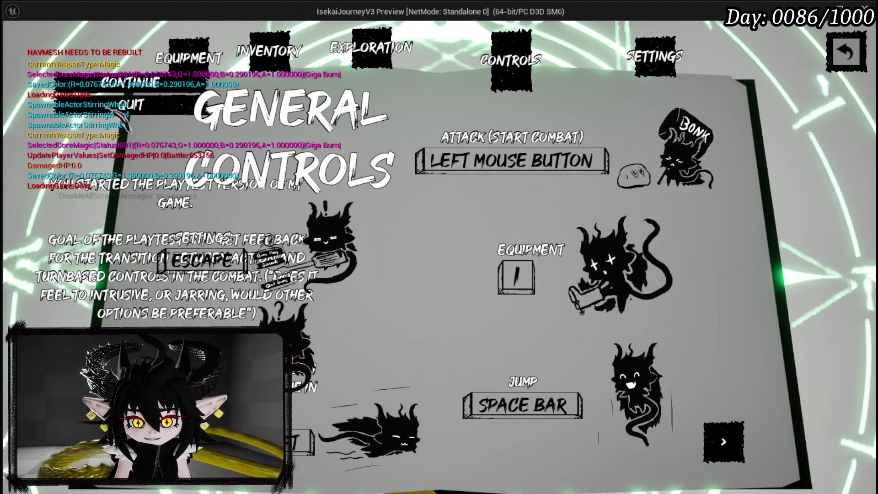
key("Escape")
key("w")
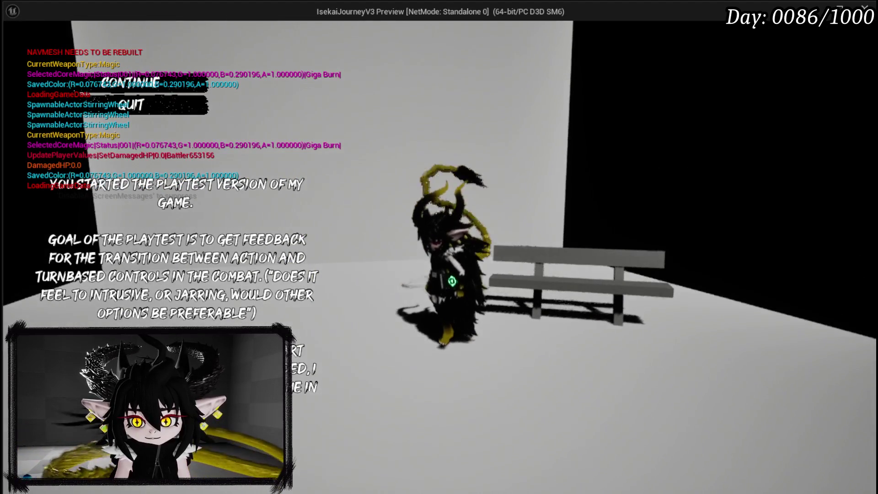
key("space")
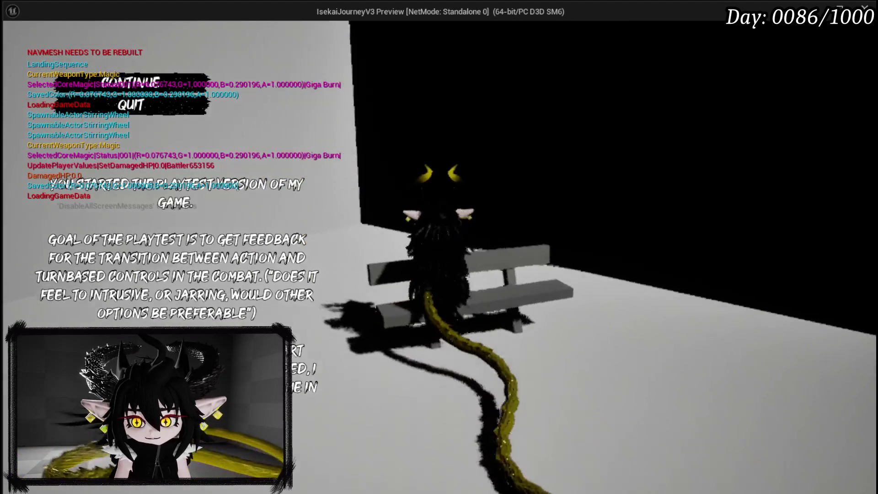
key("space")
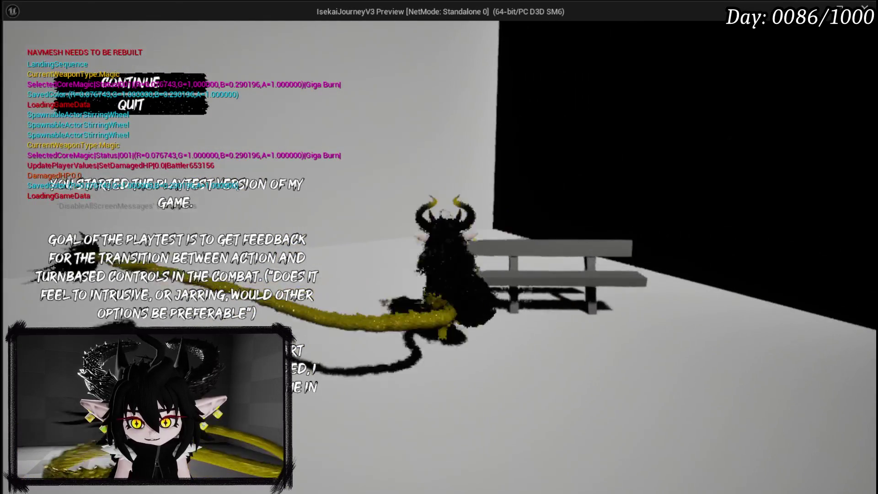
key("Escape")
left_click(17, 45)
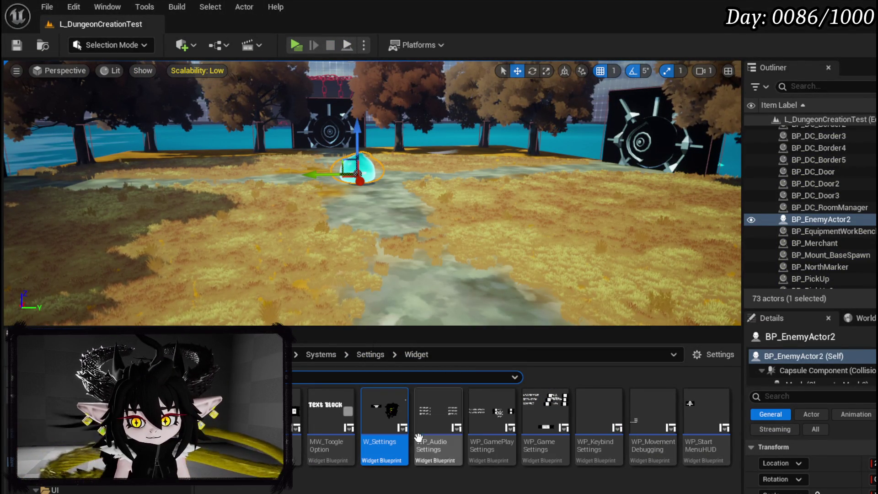
Open the L_StartGameHUD level from recent levels, frame the bench, and save the level
left_click(52, 7)
mouse_move(86, 92)
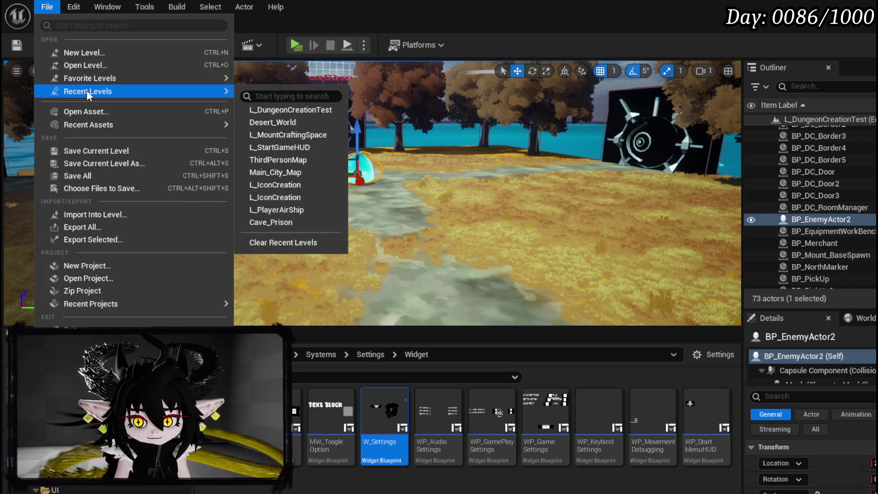
left_click(288, 146)
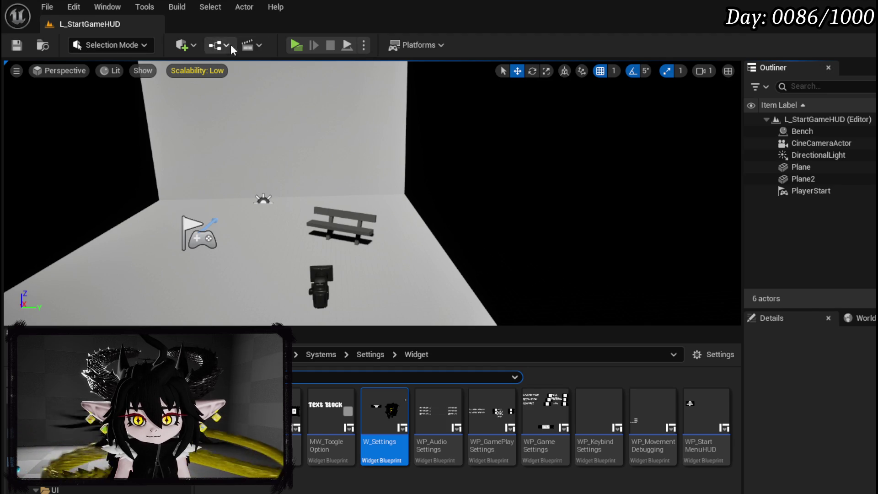
left_click(215, 46)
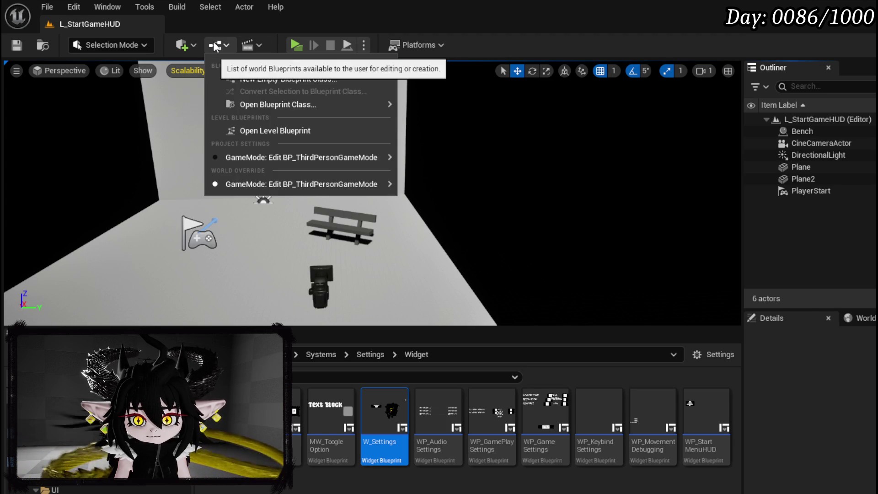
left_click(215, 46)
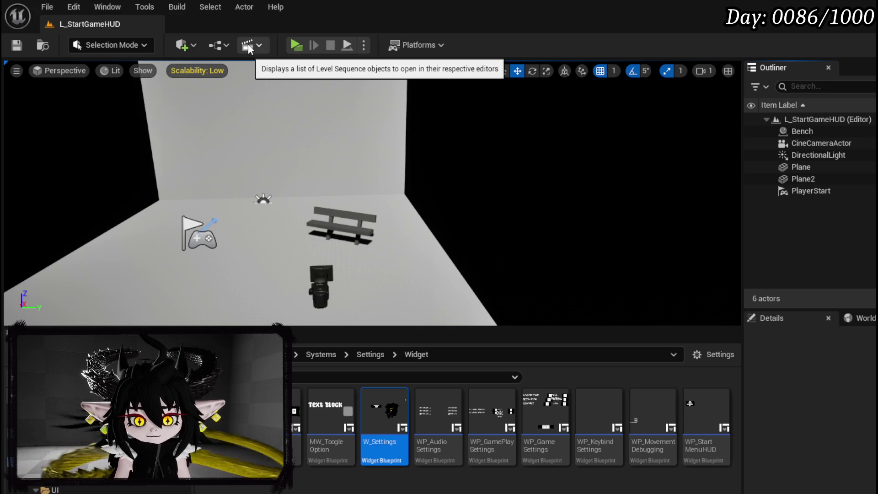
mouse_move(576, 176)
left_mouse_down()
mouse_move(530, 139)
mouse_move(333, 186)
left_mouse_up()
left_click(24, 43)
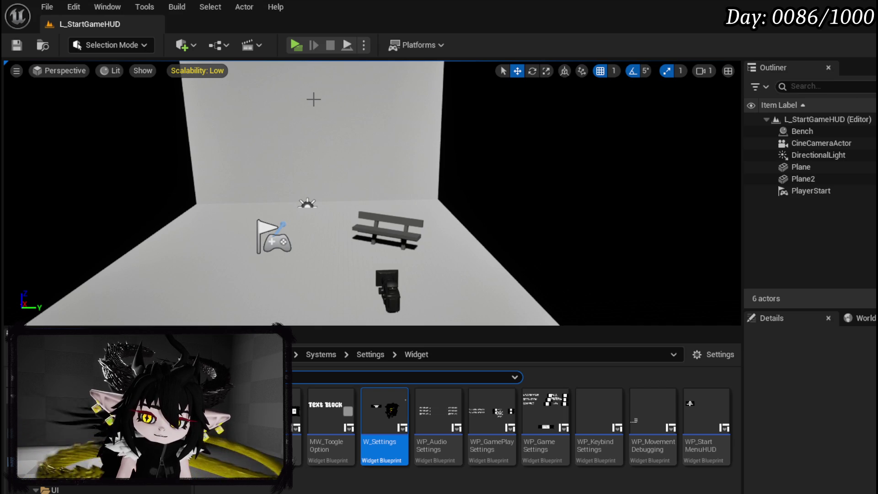
Browse to ThirdPerson > Blueprints and open BP_ThirdPersonCharacter for editing
scroll(138, 434, "down", 3)
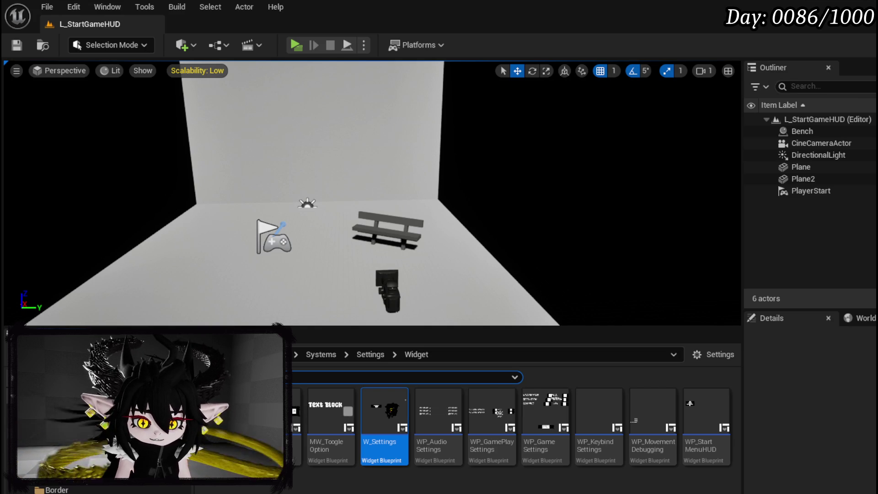
scroll(114, 457, "down", 2)
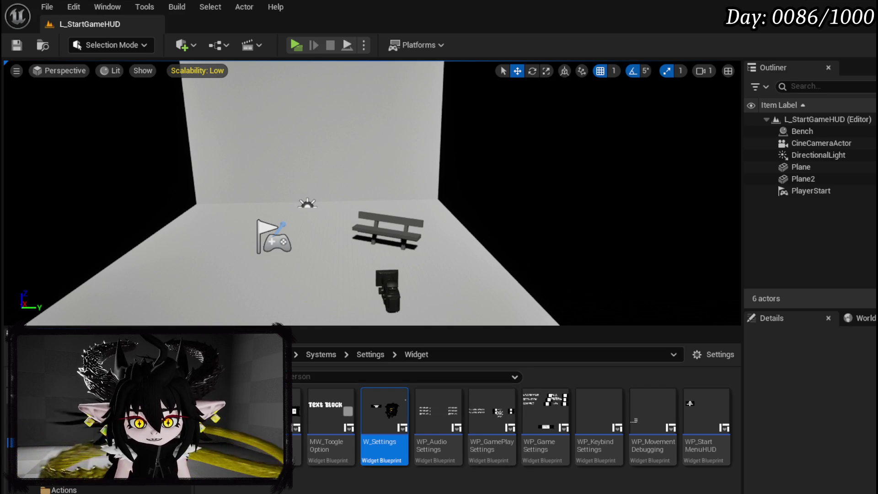
left_click(91, 457)
double_click(331, 412)
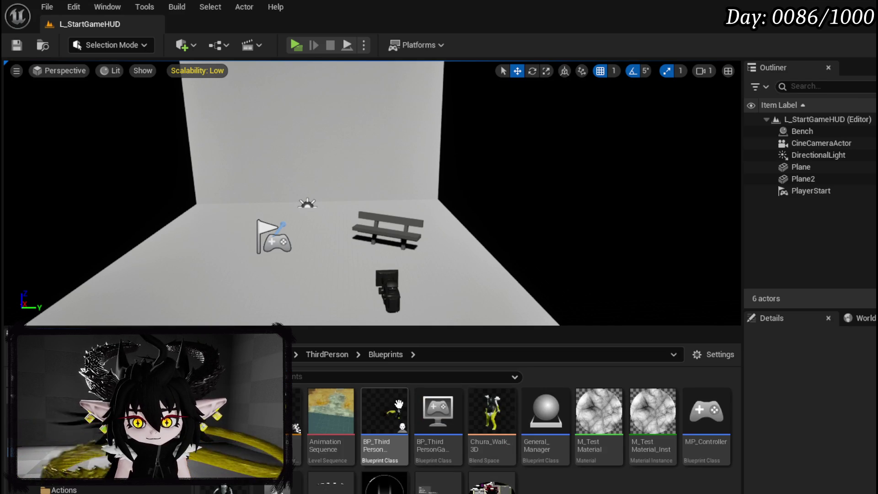
double_click(398, 404)
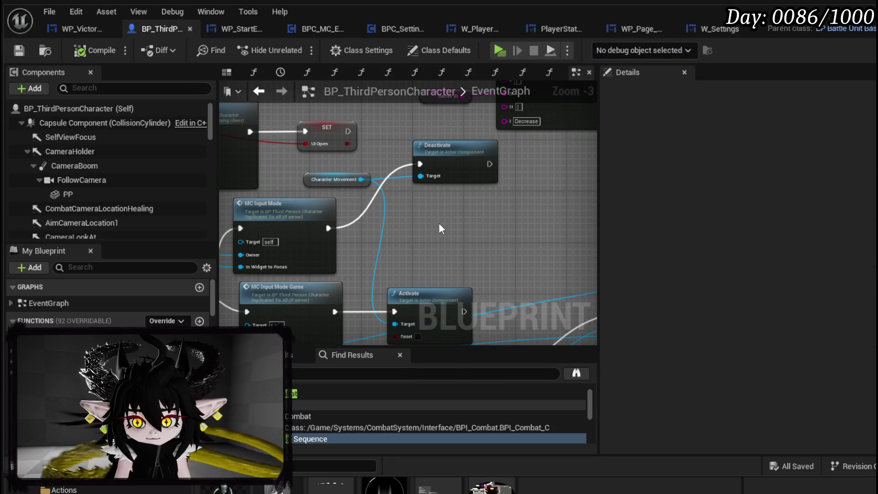
Place a Get Current Level Name node, toggle its Remove Prefix String option, then delete it
scroll(270, 292, "down", 9)
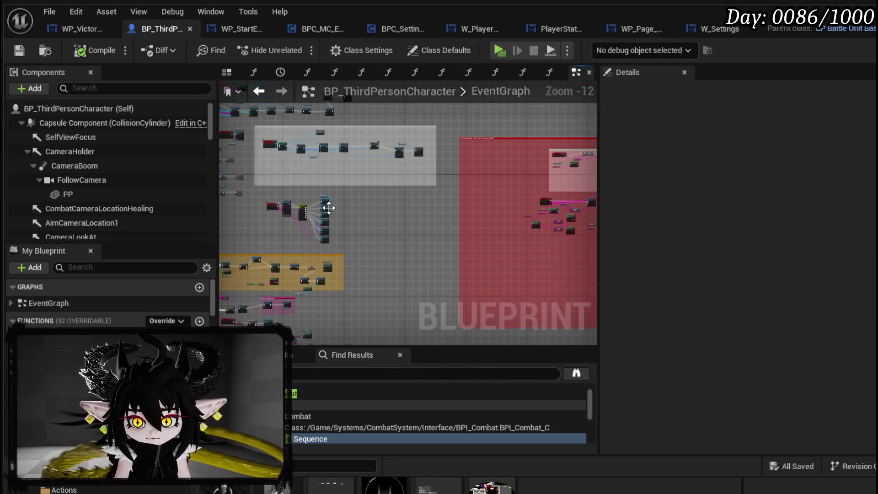
scroll(329, 207, "up", 9)
scroll(411, 205, "down", 4)
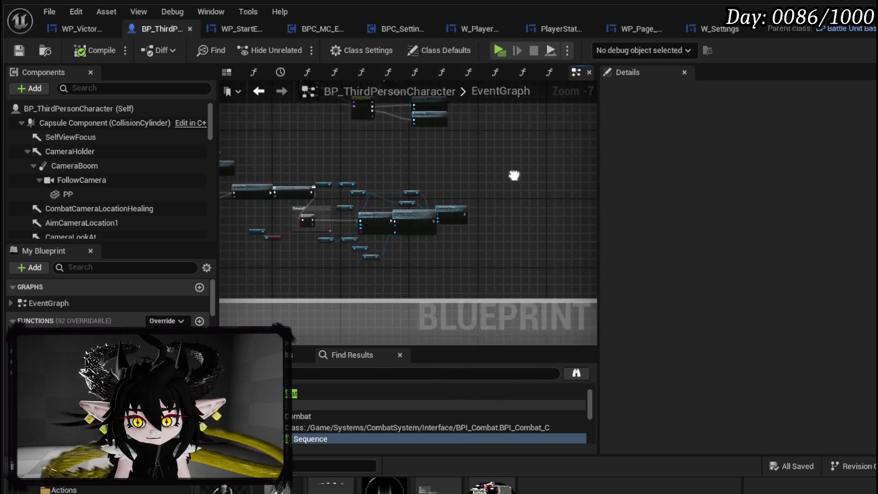
scroll(470, 198, "up", 5)
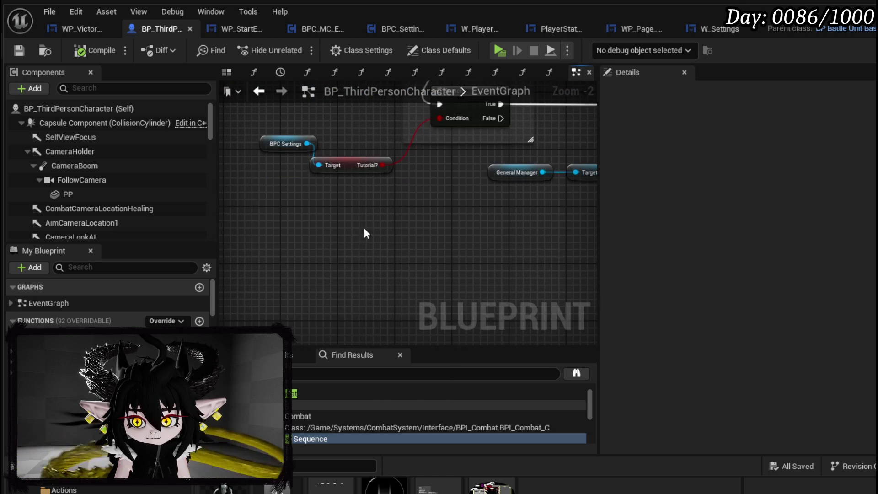
right_click(327, 246)
type("get current level")
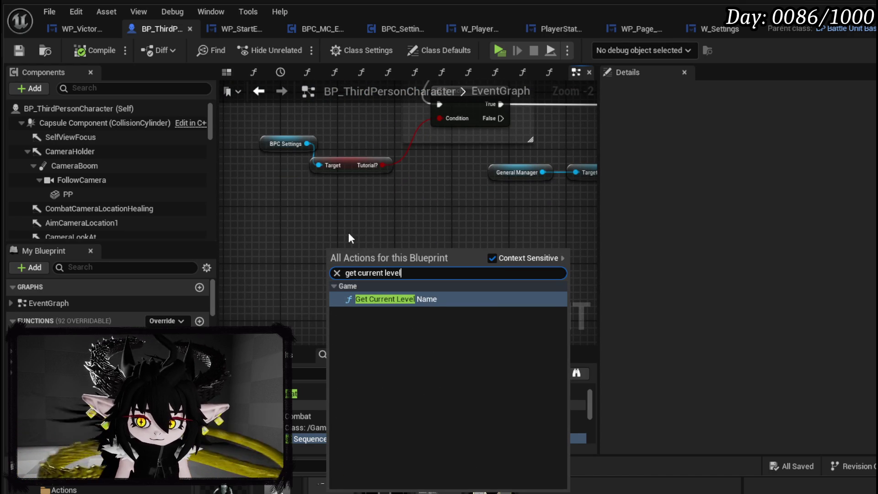
left_click(384, 299)
scroll(383, 241, "up", 1)
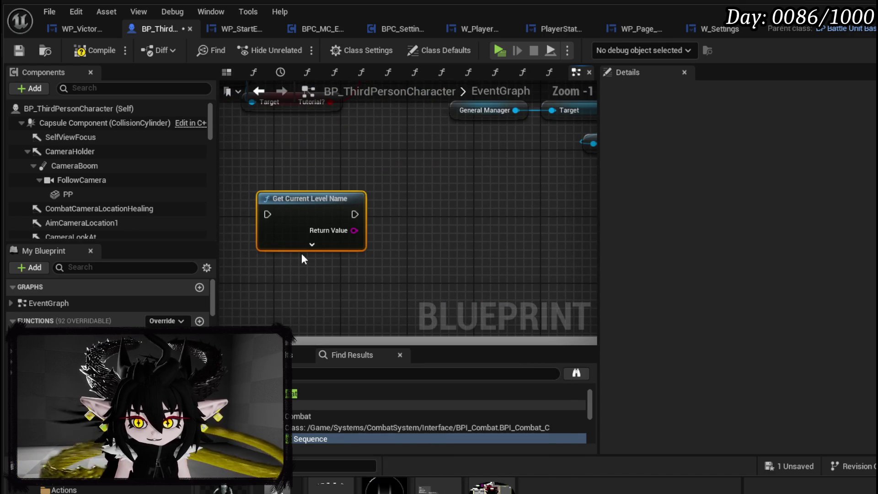
left_click(312, 245)
left_click(339, 246)
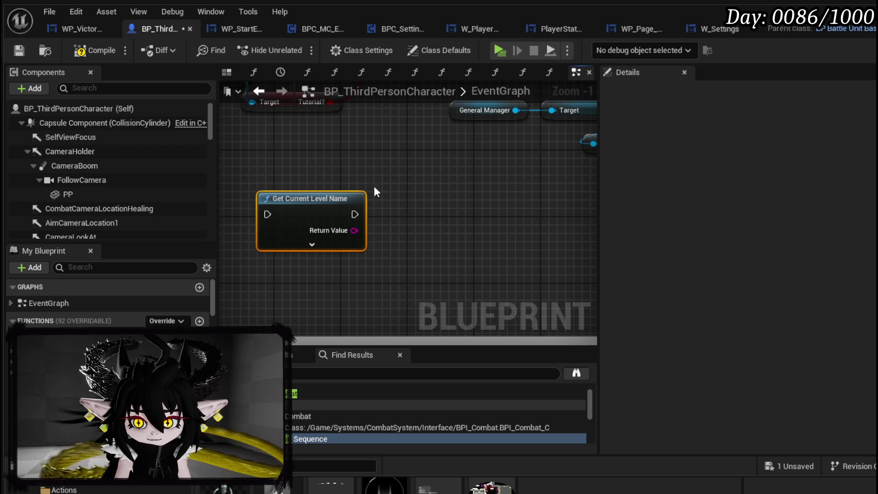
key("Delete")
Re-add Get Current Level Name and connect its Return Value to an Equal, Case Insensitive (String) node
right_click(286, 195)
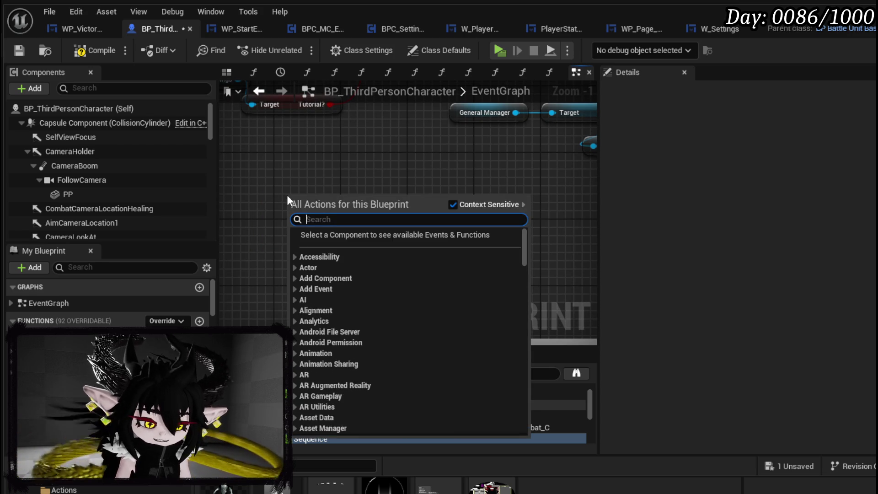
type("is current ")
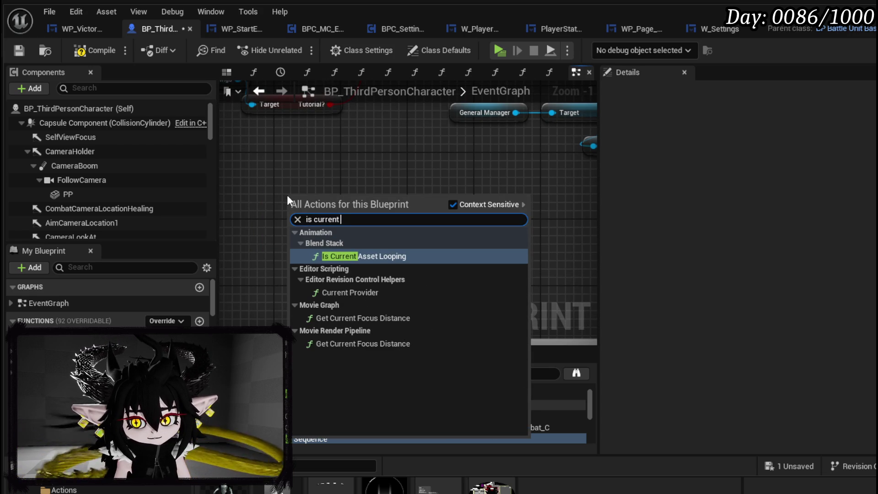
type("level")
key("BackSpace")
key("BackSpace")
key("BackSpace")
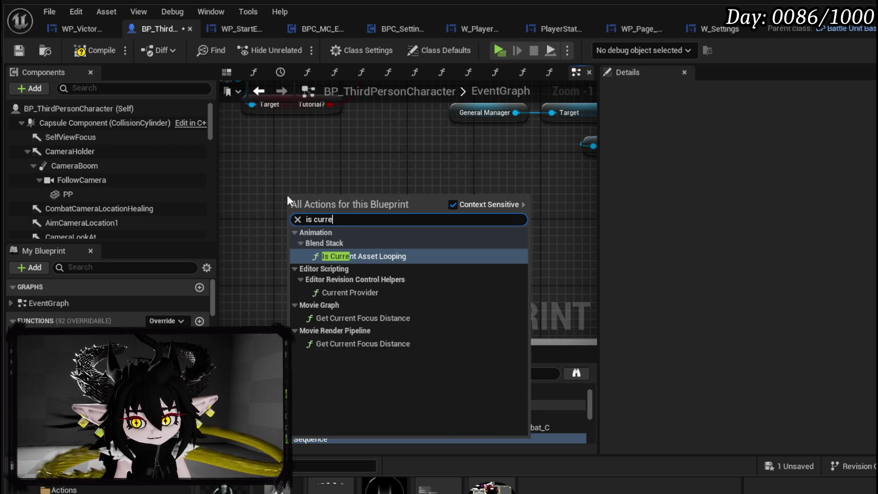
key("BackSpace")
key("BackSpace")
type("ge")
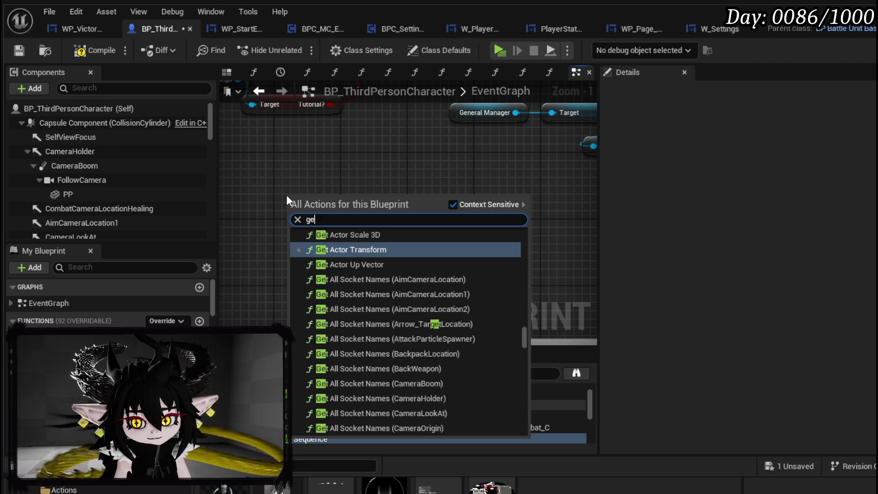
type("t c")
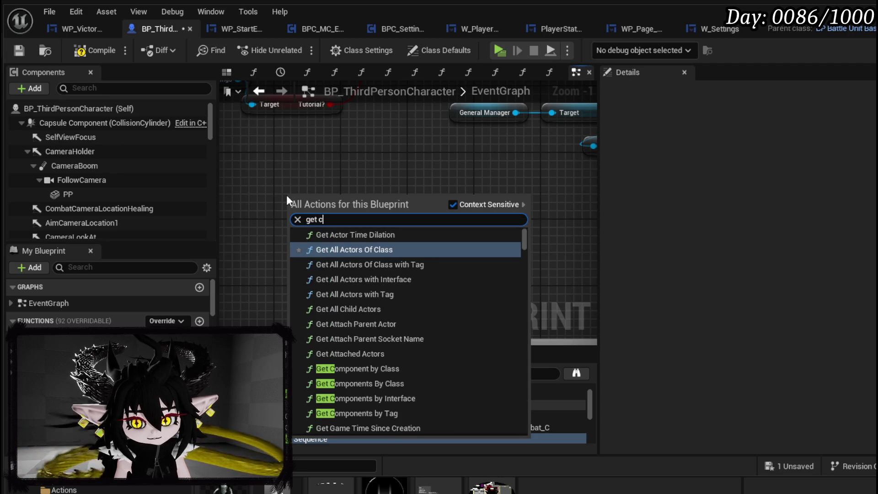
type("urrent level")
key("Return")
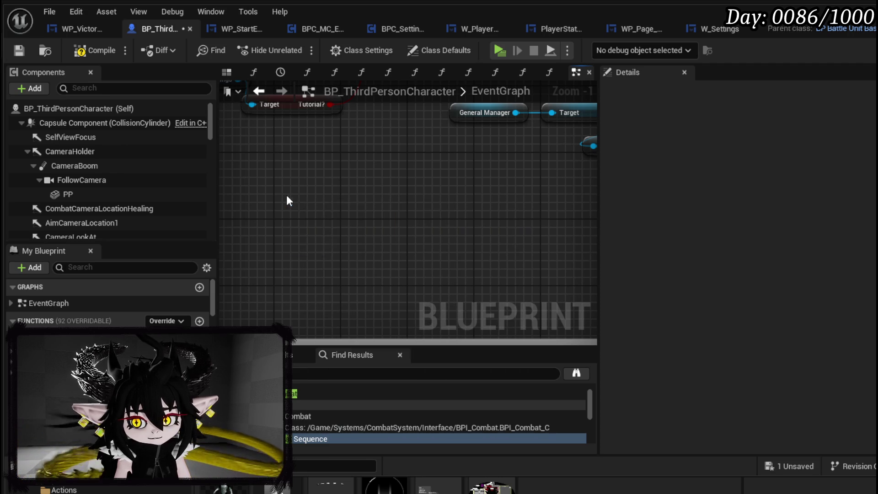
left_click_drag(283, 189, 237, 173)
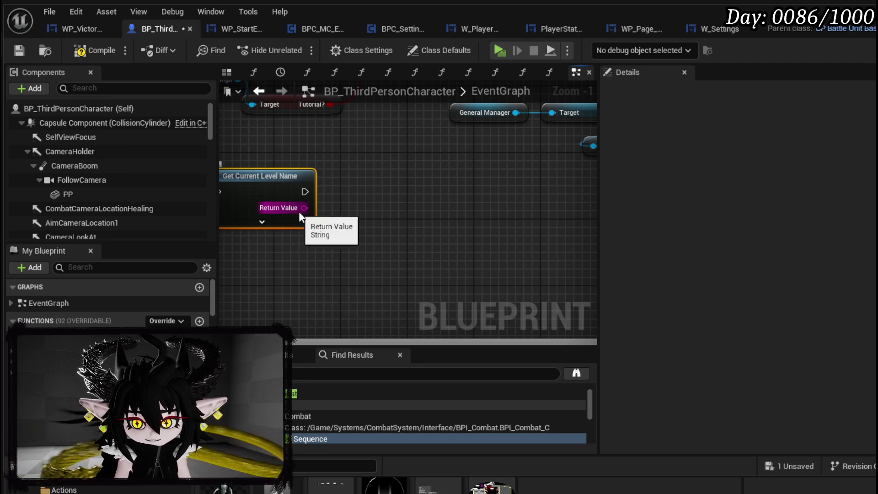
left_click_drag(303, 207, 370, 213)
type("==")
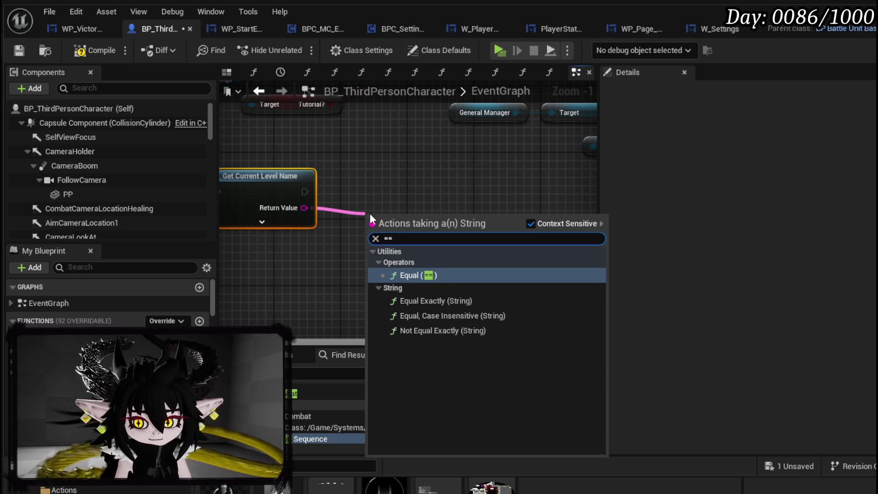
left_click(440, 315)
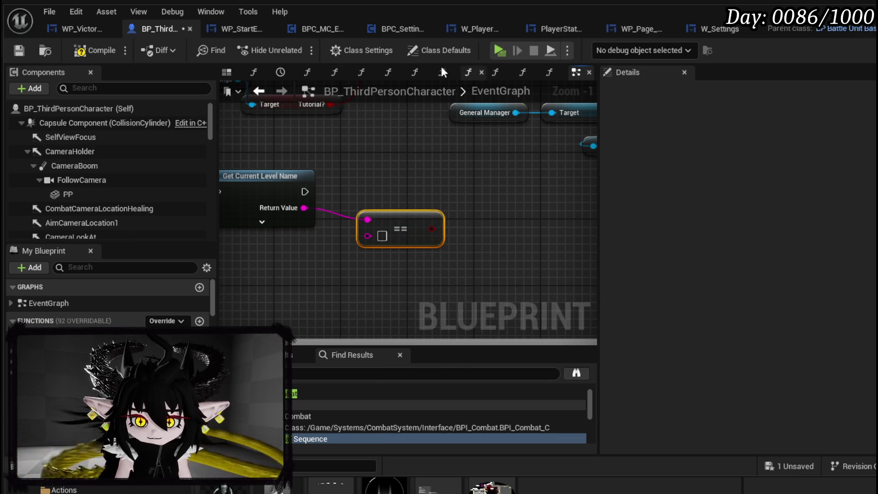
Compare the level name against 'L_StartGameHUD' and feed the result into a Branch
mouse_move(727, 35)
left_mouse_down()
mouse_move(712, 64)
mouse_move(714, 42)
mouse_move(725, 53)
left_mouse_up()
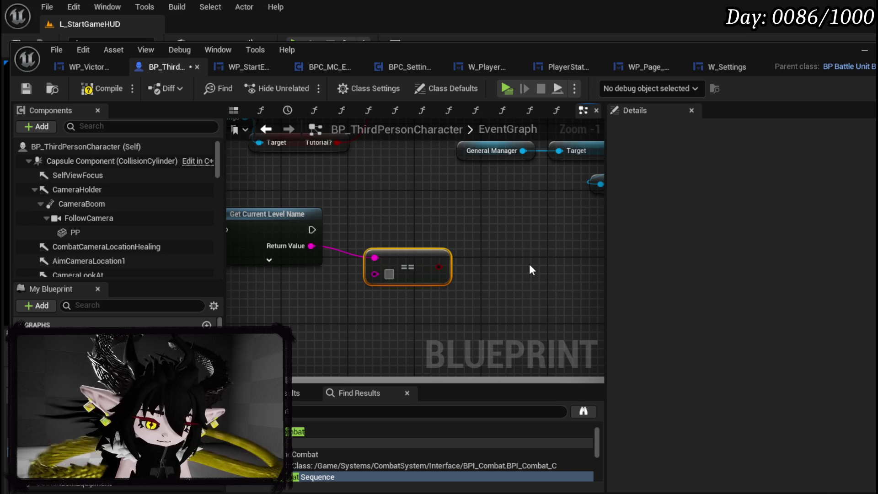
type("L_Start")
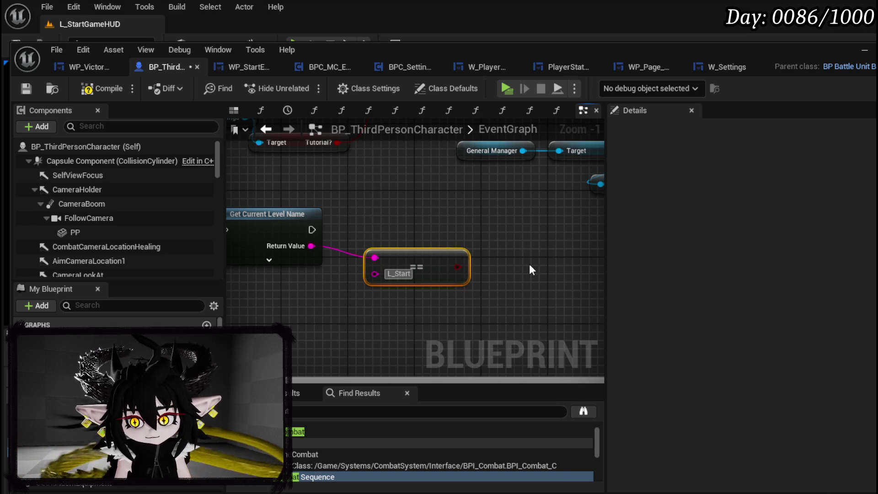
type("GameHUD")
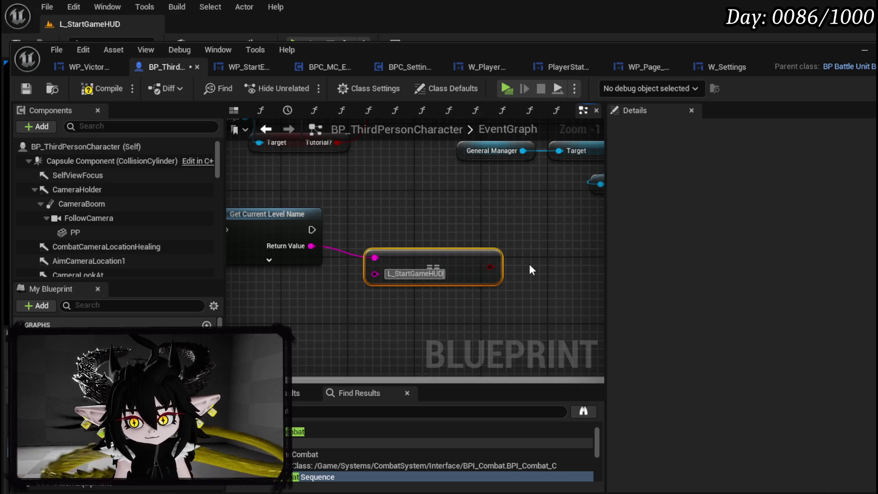
mouse_move(461, 252)
left_mouse_down()
mouse_move(353, 285)
mouse_move(412, 286)
mouse_move(365, 246)
left_mouse_up()
left_click_drag(312, 229, 366, 230)
scroll(403, 229, "down", 2)
Move the menu-opening nodes right and place the level-check nodes at the graph's top
mouse_move(435, 234)
left_mouse_down()
mouse_move(401, 300)
mouse_move(447, 319)
mouse_move(301, 288)
mouse_move(314, 362)
mouse_move(256, 320)
mouse_move(379, 300)
mouse_move(502, 256)
left_mouse_up()
scroll(380, 299, "down", 2)
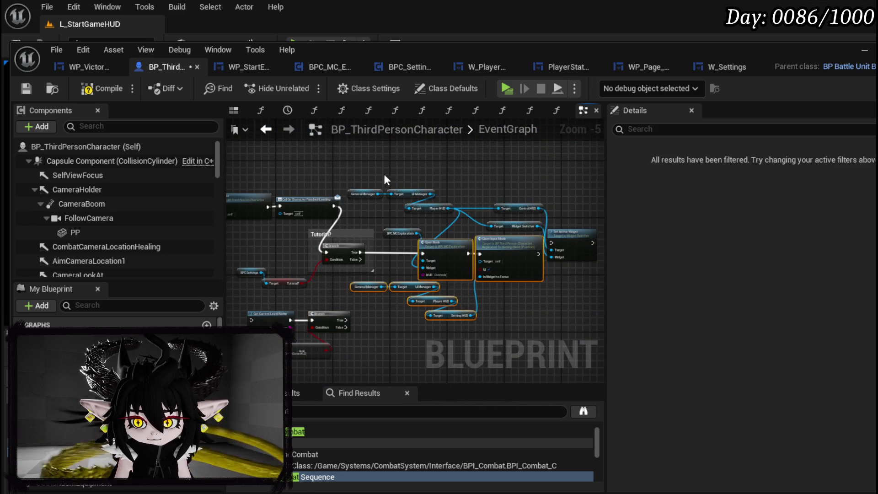
left_click_drag(411, 168, 565, 307)
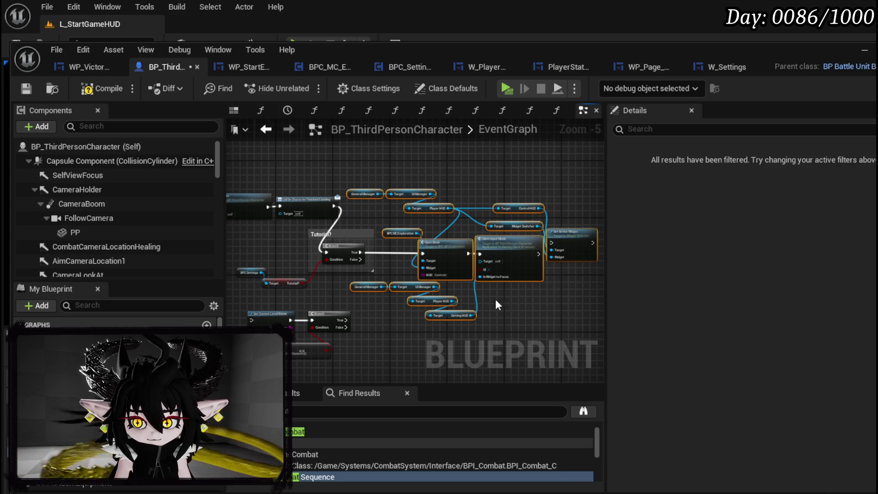
mouse_move(443, 253)
left_mouse_down()
mouse_move(575, 257)
mouse_move(407, 247)
mouse_move(361, 272)
mouse_move(443, 336)
left_mouse_up()
mouse_move(430, 300)
left_mouse_down()
mouse_move(535, 137)
mouse_move(529, 166)
left_mouse_up()
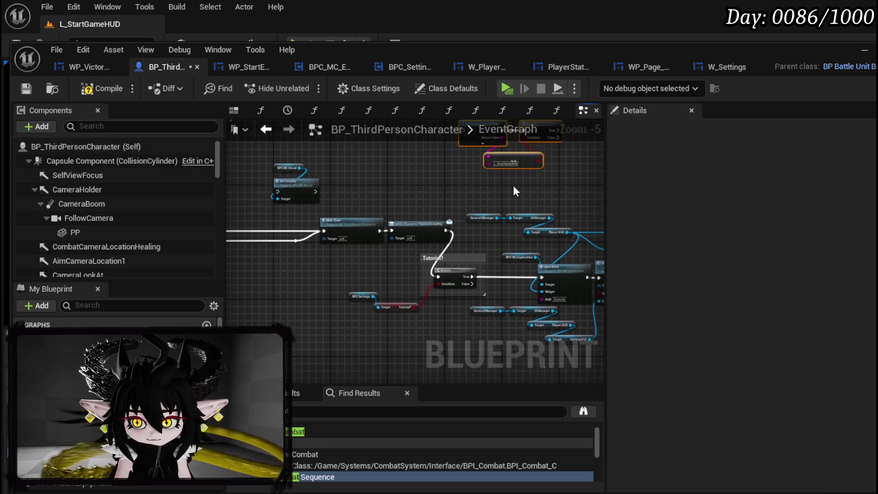
scroll(529, 167, "up", 2)
left_click_drag(356, 250, 351, 297)
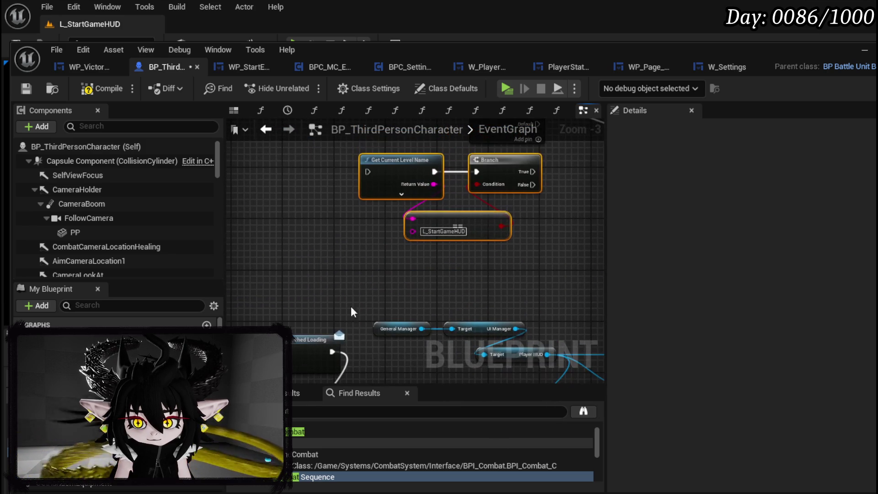
mouse_move(330, 353)
left_mouse_down()
mouse_move(388, 166)
mouse_move(367, 172)
left_mouse_up()
Wire the Finished Loading event into the level check and its False output into the Tutorial? check
mouse_move(355, 268)
left_mouse_down()
mouse_move(504, 169)
mouse_move(402, 252)
mouse_move(343, 320)
left_mouse_up()
scroll(555, 160, "down", 1)
left_click_drag(498, 170, 362, 231)
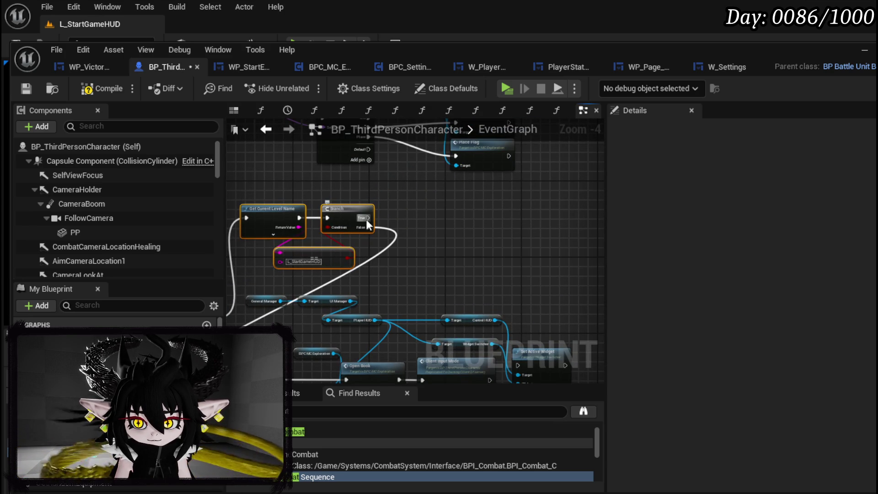
scroll(171, 222, "down", 5)
scroll(218, 209, "down", 5)
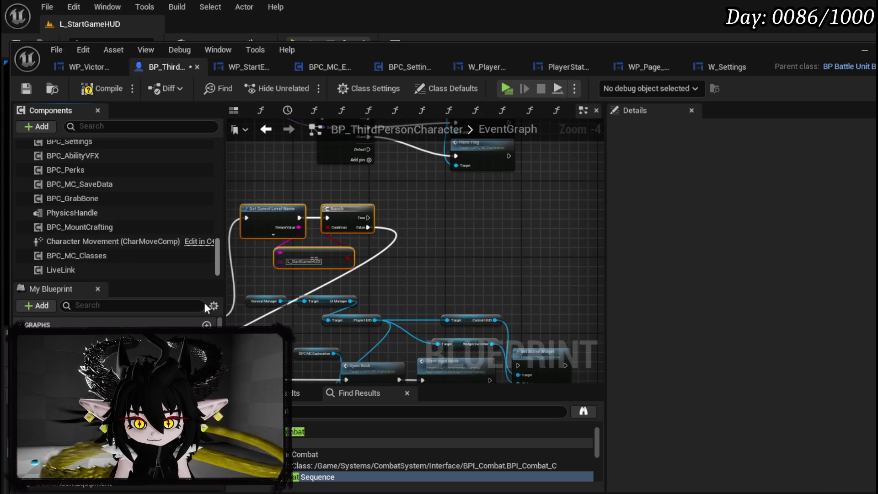
Add a Character Movement Deactivate node driven by the level-check Branch's True output
mouse_move(91, 242)
left_mouse_down()
mouse_move(278, 221)
mouse_move(344, 180)
mouse_move(431, 209)
left_mouse_up()
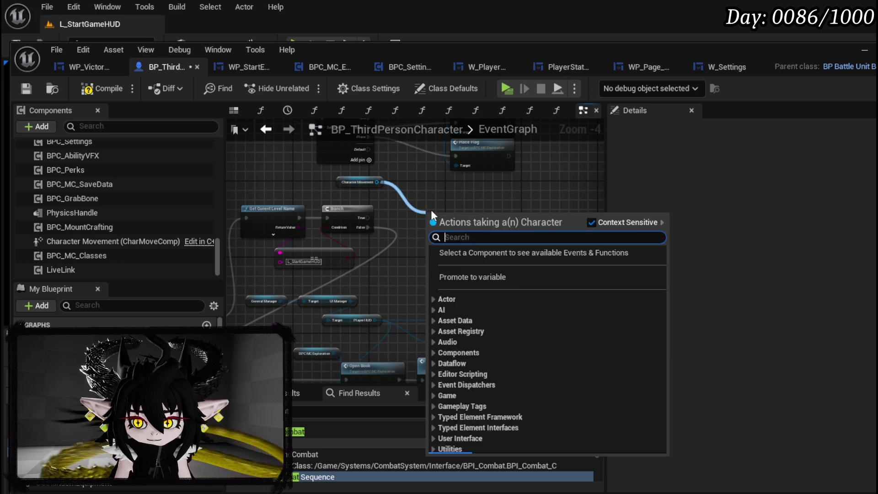
type("Deac")
left_click(491, 330)
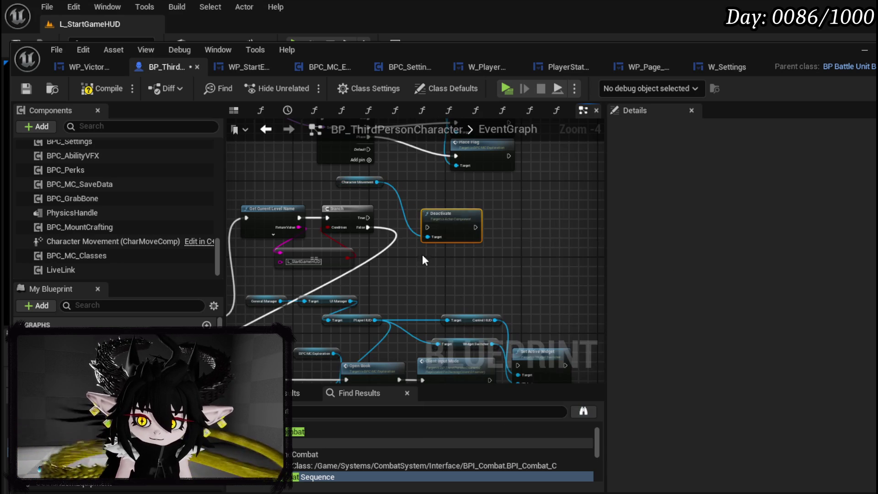
left_click_drag(367, 218, 430, 229)
left_click_drag(446, 222, 446, 212)
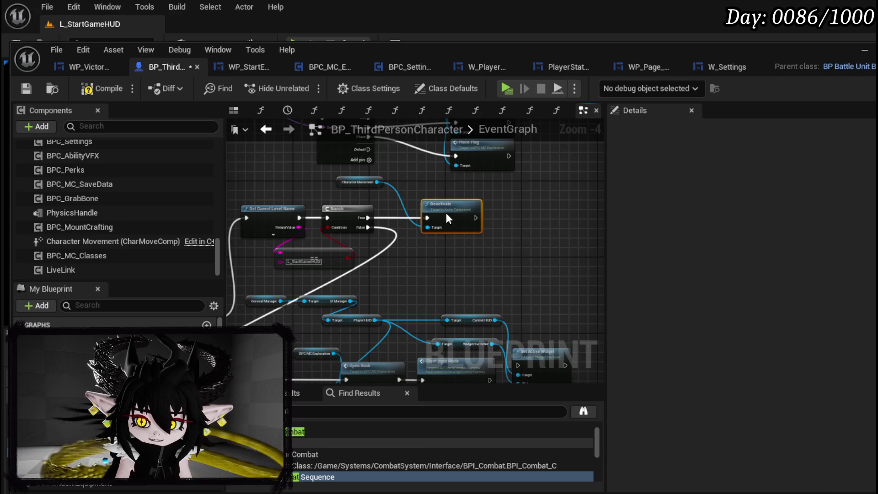
left_click_drag(350, 183, 340, 192)
Compile and save BP_ThirdPersonCharacter, then add a breakpoint on the Branch node and save again
left_click(425, 178)
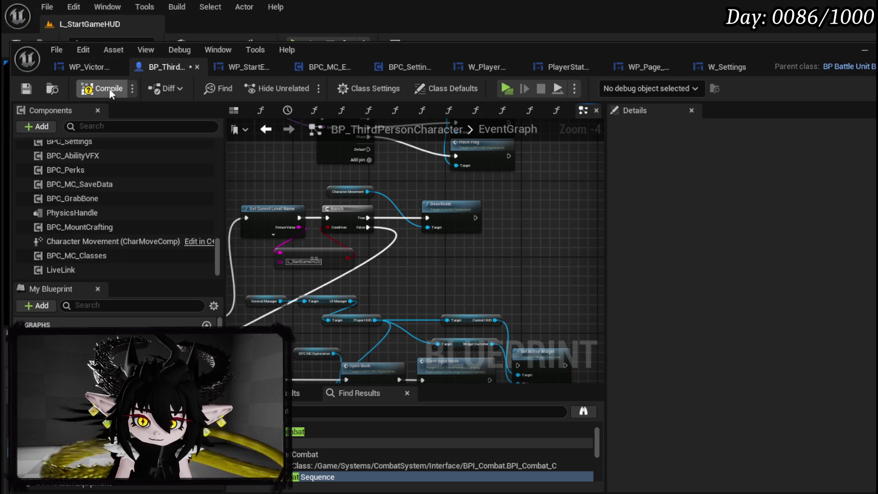
left_click(30, 85)
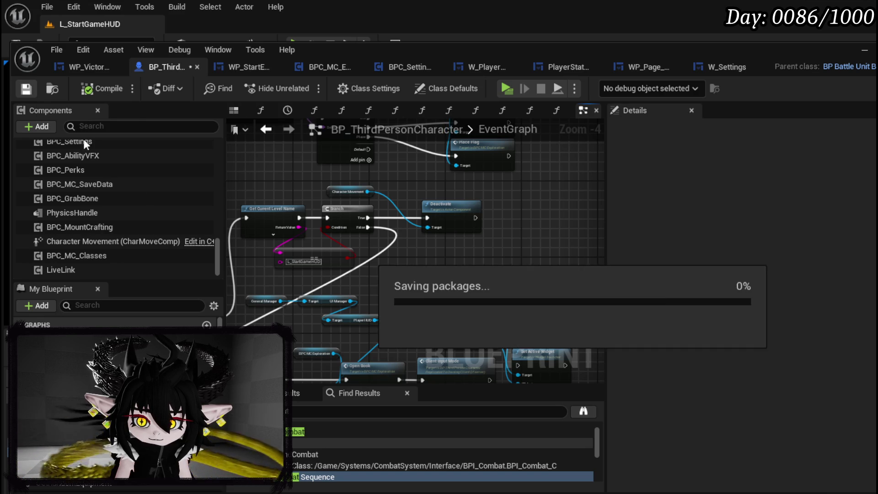
right_click(356, 218)
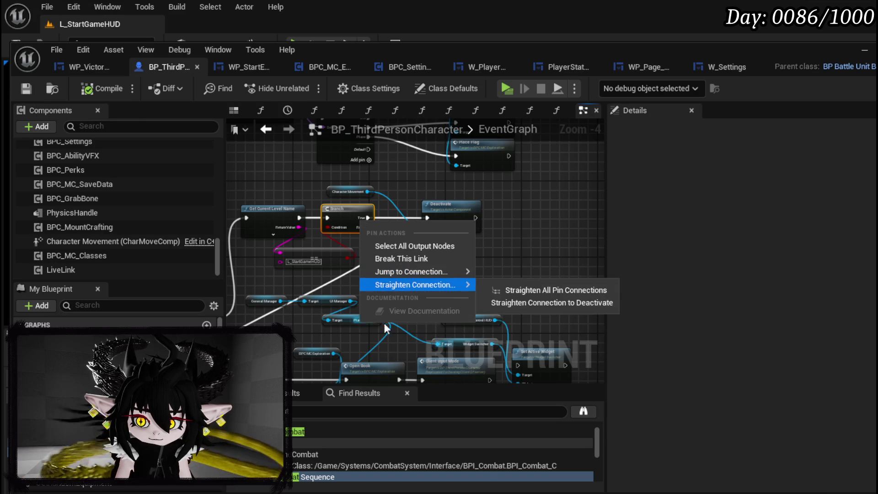
right_click(343, 214)
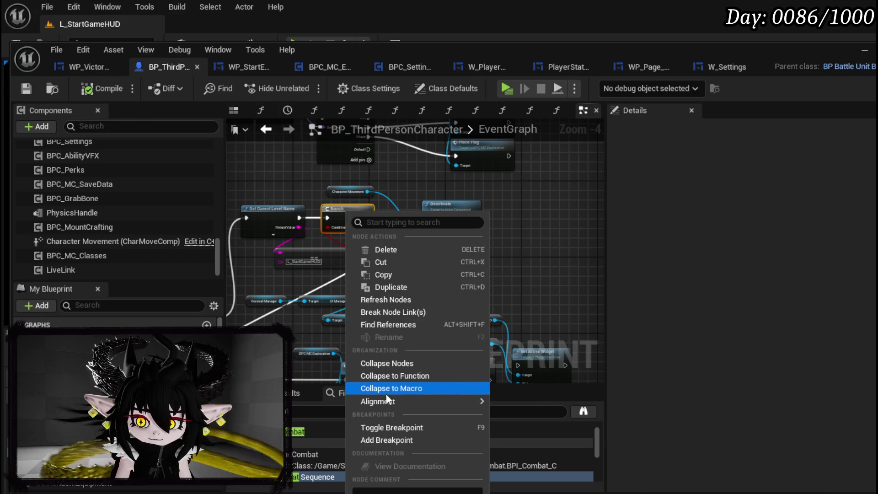
left_click(383, 439)
key("ctrl+s")
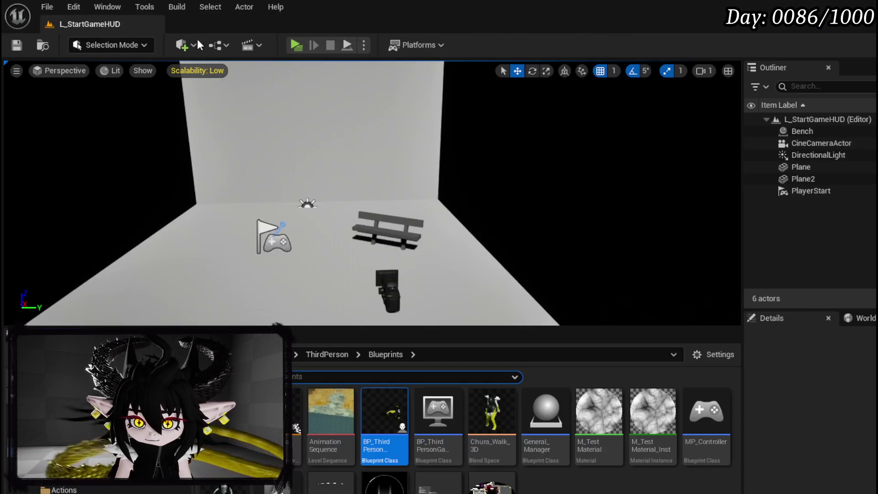
Playtest L_StartGameHUD, step over the Branch breakpoint and resume, then stop and save
left_click(294, 46)
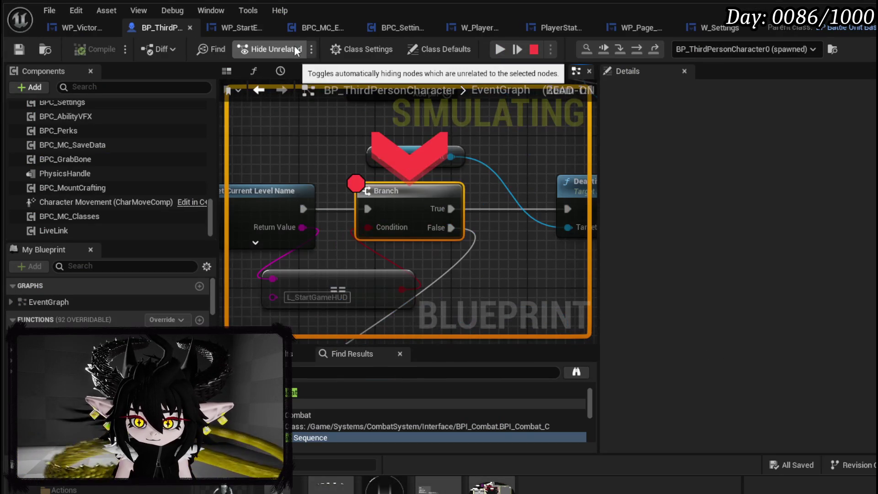
left_click(640, 50)
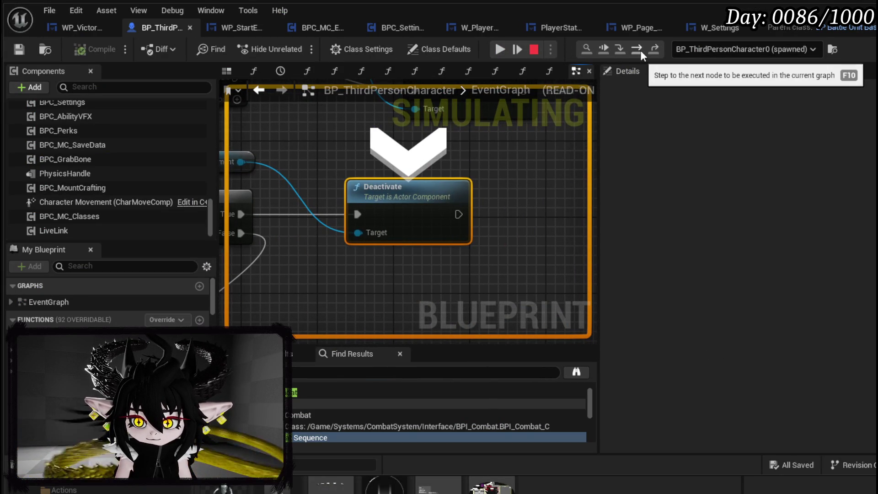
left_click(497, 48)
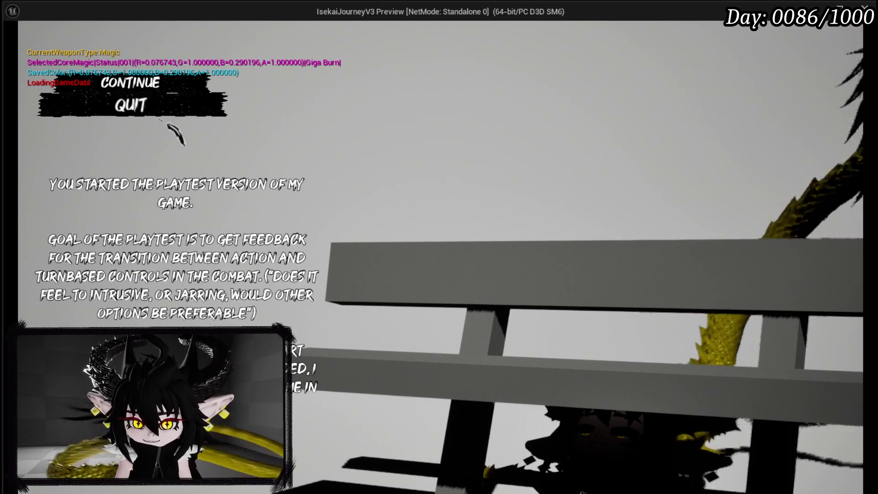
key("Escape")
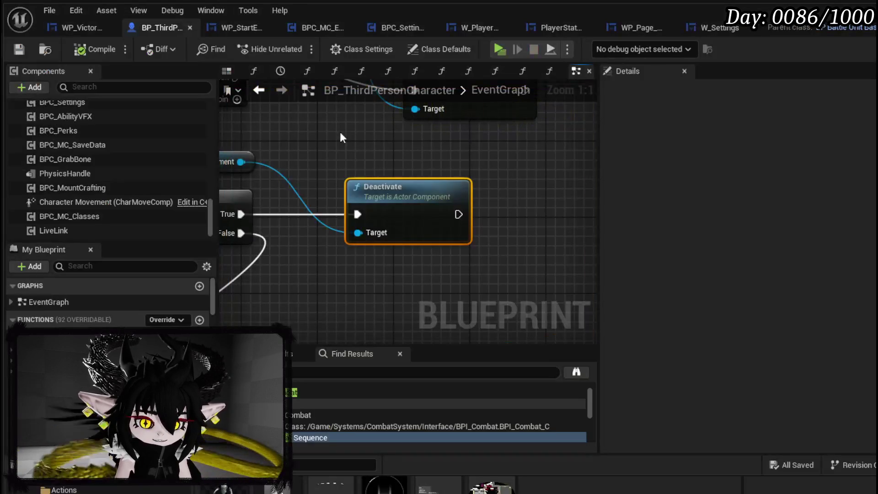
left_click(19, 49)
scroll(296, 144, "down", 5)
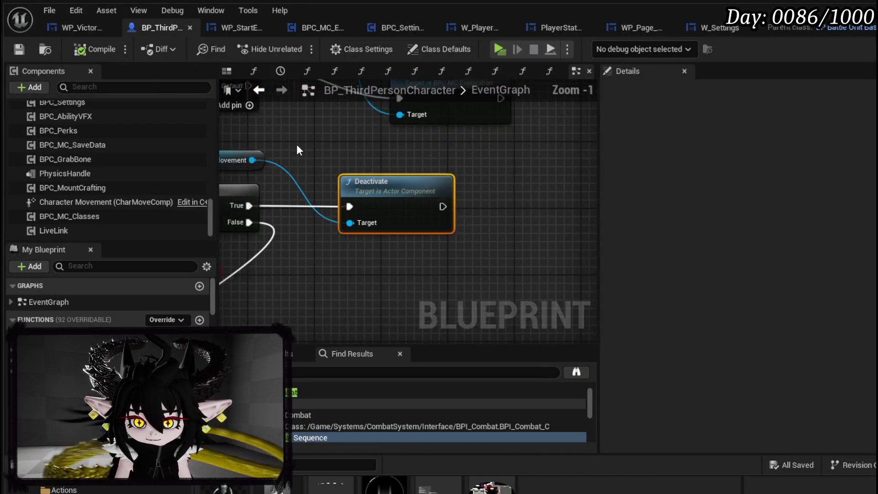
key("alt+Tab")
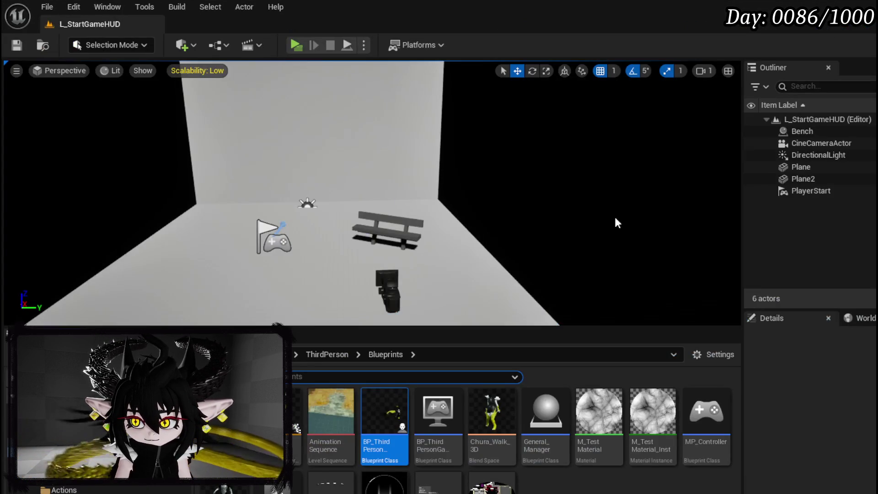
Select the Bench actor in the viewport and open its Blueprint at the Set Actor Location And Rotation nodes
left_click(367, 231)
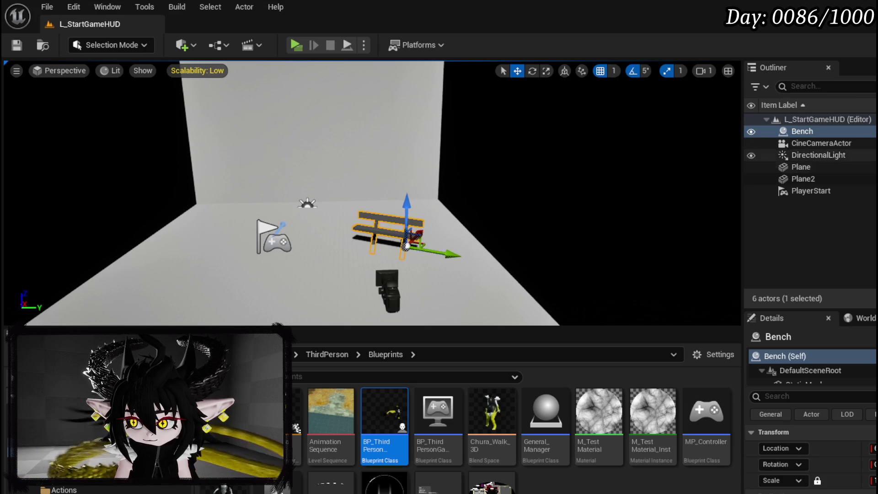
key("alt+Tab")
mouse_move(413, 194)
left_mouse_down()
mouse_move(356, 247)
mouse_move(398, 222)
mouse_move(280, 183)
mouse_move(317, 192)
mouse_move(293, 238)
mouse_move(319, 292)
mouse_move(271, 106)
left_mouse_up()
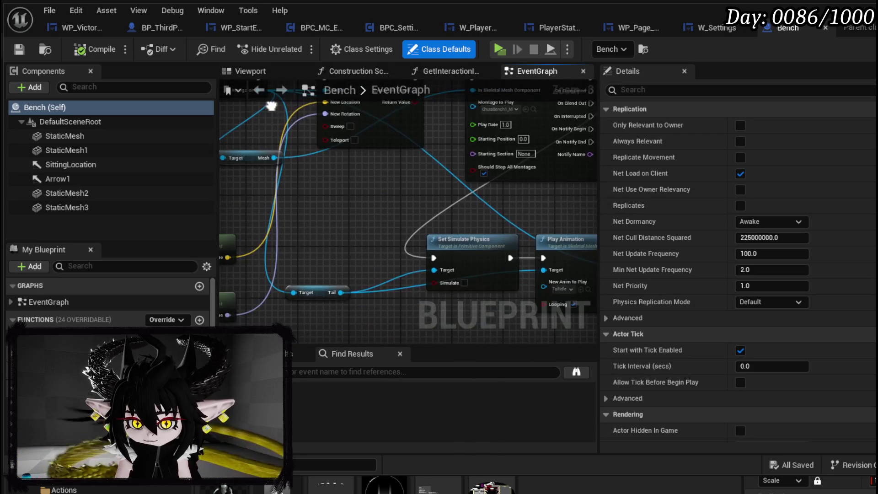
Move the Sitting Location node chain up and left in the Bench EventGraph
left_click_drag(315, 238, 451, 213)
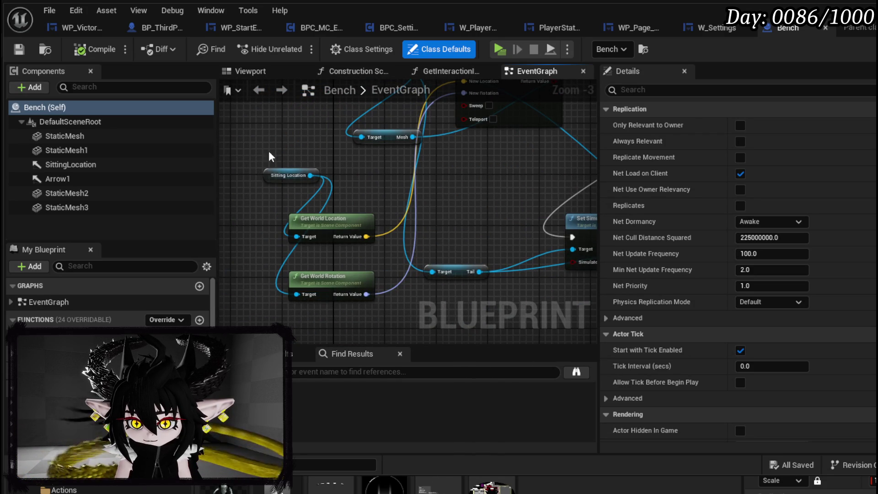
left_click(288, 175)
left_click_drag(288, 175, 267, 130)
left_click_drag(462, 185, 220, 153)
mouse_move(381, 163)
left_mouse_down()
mouse_move(245, 227)
mouse_move(356, 329)
mouse_move(585, 302)
mouse_move(453, 259)
mouse_move(548, 298)
left_mouse_up()
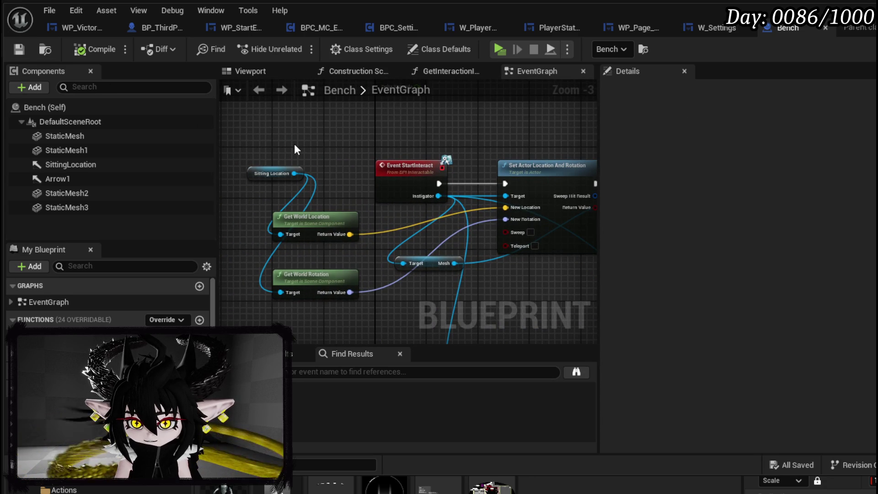
Close the Bench blueprint and open the Level Blueprint from the Blueprints dropdown
left_click(825, 28)
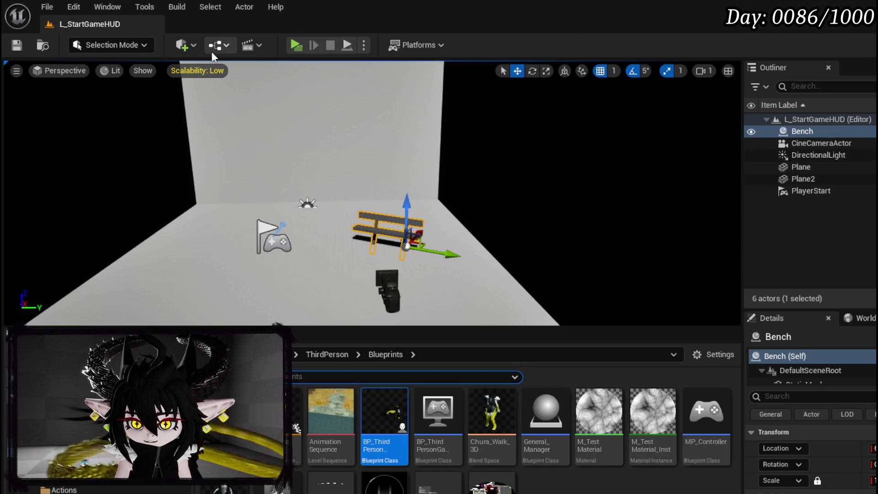
left_click(215, 47)
mouse_move(263, 158)
mouse_move(264, 184)
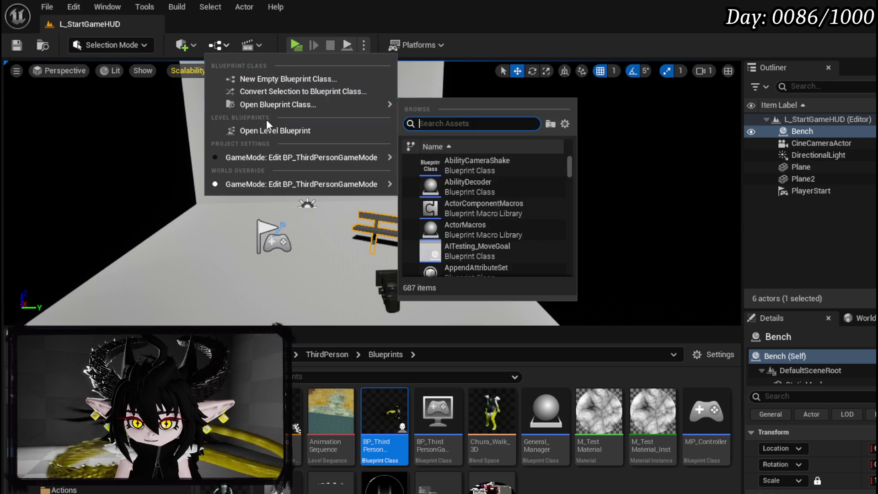
left_click(266, 132)
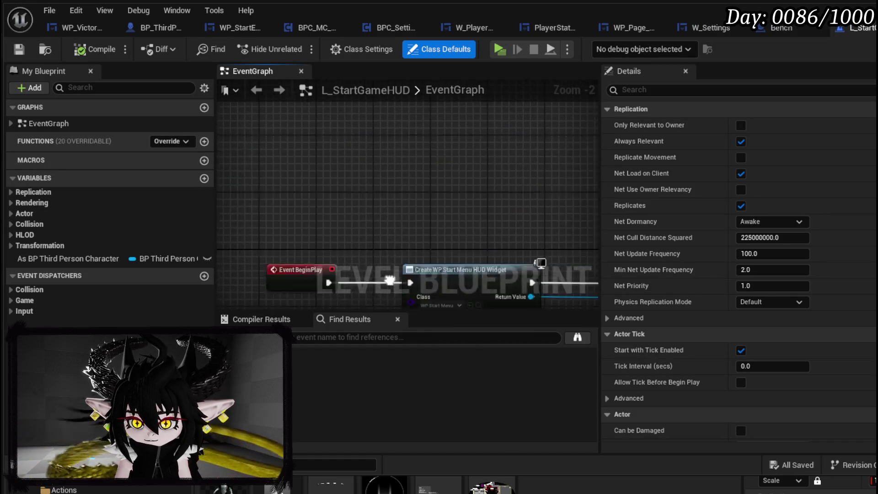
Return to the level editor and open WP_StartMenuHUD's event graph
scroll(385, 179, "up", 2)
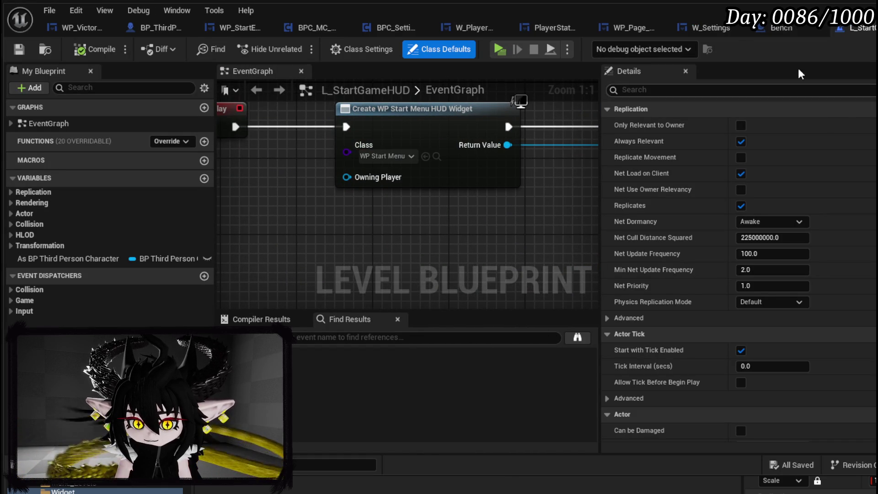
left_click(855, 28)
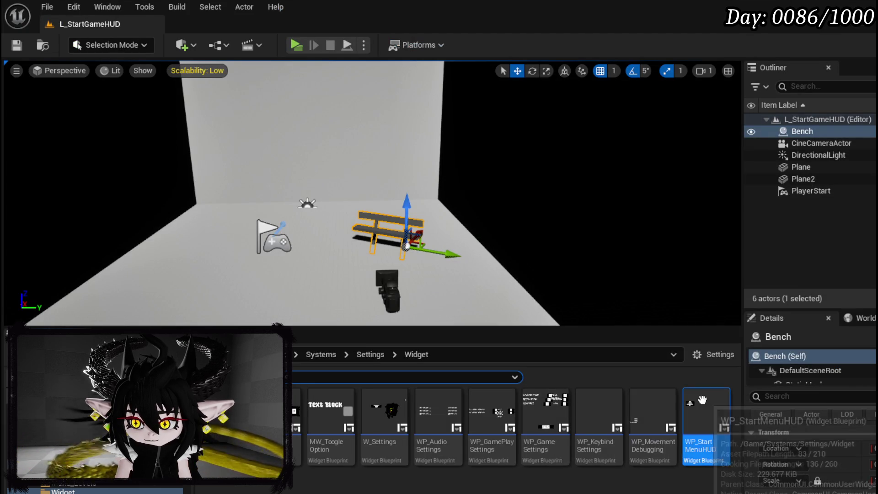
double_click(690, 403)
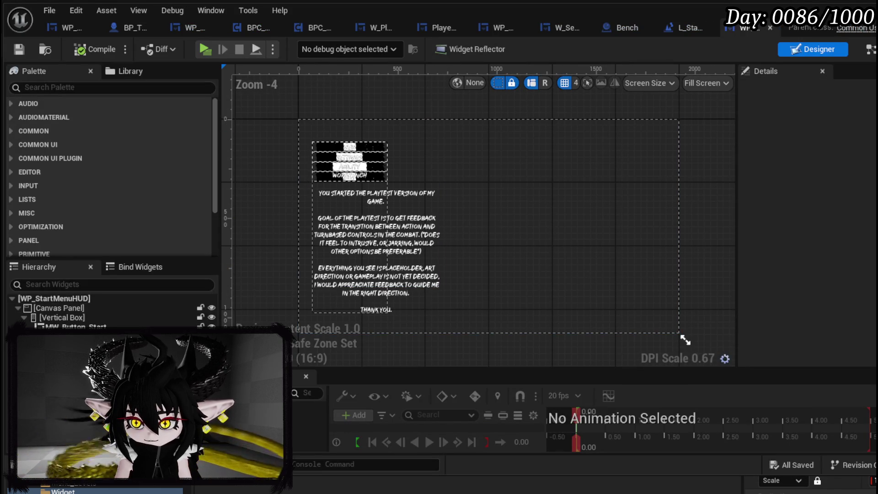
left_click(870, 52)
Survey the widget graph's pre-construct logic and On Pressed Quit / Quit Game nodes
scroll(473, 229, "down", 3)
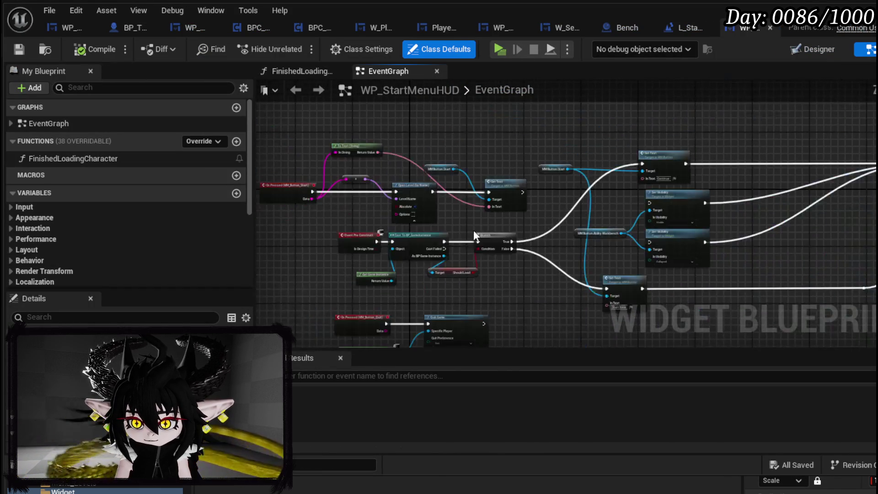
scroll(473, 229, "up", 4)
left_click_drag(464, 234, 544, 219)
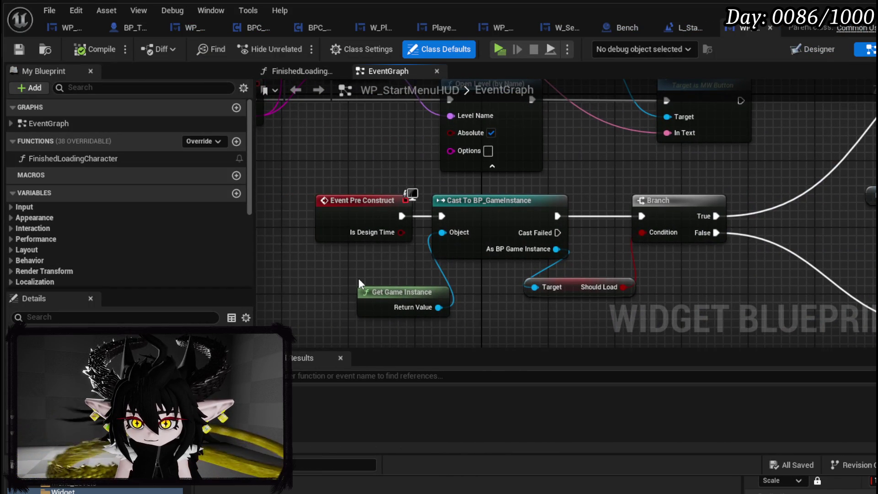
scroll(358, 277, "down", 2)
left_click_drag(417, 190, 426, 167)
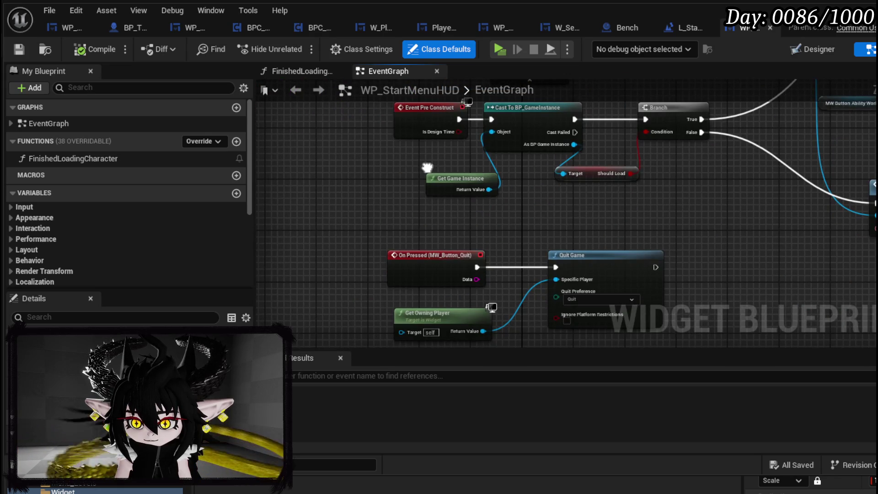
mouse_move(437, 205)
left_mouse_down()
mouse_move(457, 238)
mouse_move(494, 259)
mouse_move(333, 288)
left_mouse_up()
scroll(438, 240, "down", 4)
scroll(438, 239, "up", 4)
mouse_move(448, 242)
left_mouse_down()
mouse_move(262, 233)
mouse_move(725, 229)
mouse_move(465, 230)
mouse_move(594, 214)
mouse_move(451, 235)
left_mouse_up()
scroll(440, 224, "up", 2)
scroll(653, 201, "down", 3)
scroll(760, 213, "up", 3)
Locate the Cast To BP_ThirdPersonCharacter, Bind Event and Create Event nodes, then open FinishedLoadingCharacter
mouse_move(760, 213)
left_mouse_down()
mouse_move(346, 223)
mouse_move(804, 202)
left_mouse_up()
mouse_move(418, 215)
left_mouse_down()
mouse_move(694, 210)
mouse_move(685, 211)
left_mouse_up()
left_click_drag(301, 208, 548, 212)
mouse_move(369, 224)
left_mouse_down()
mouse_move(563, 247)
mouse_move(439, 216)
left_mouse_up()
left_click_drag(731, 320, 434, 192)
left_click_drag(696, 275, 402, 222)
left_click_drag(636, 224, 402, 224)
left_click_drag(595, 235, 367, 242)
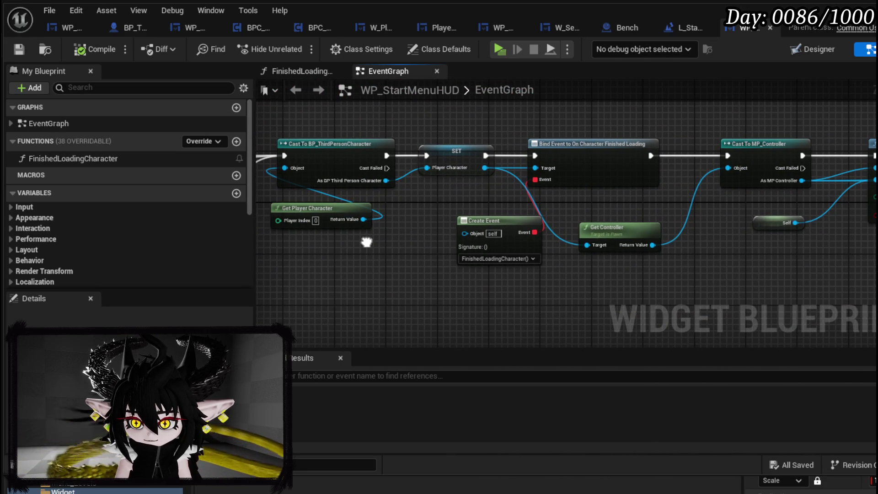
left_click_drag(367, 242, 363, 241)
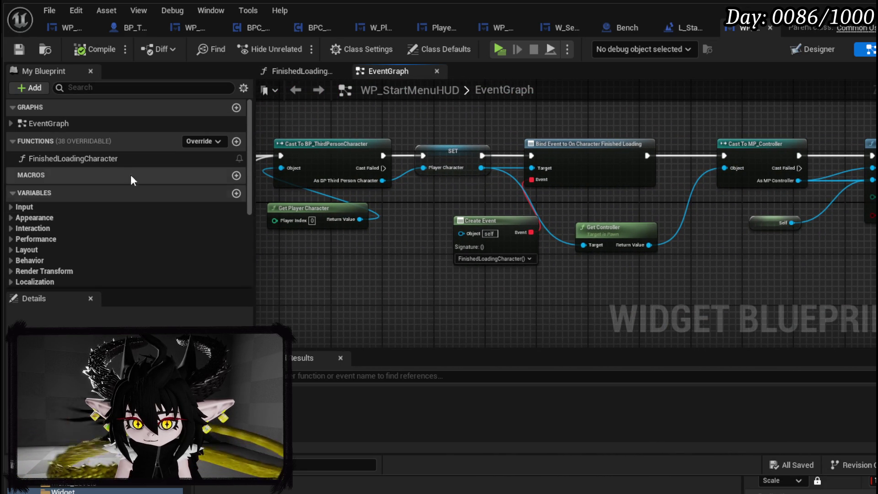
double_click(122, 159)
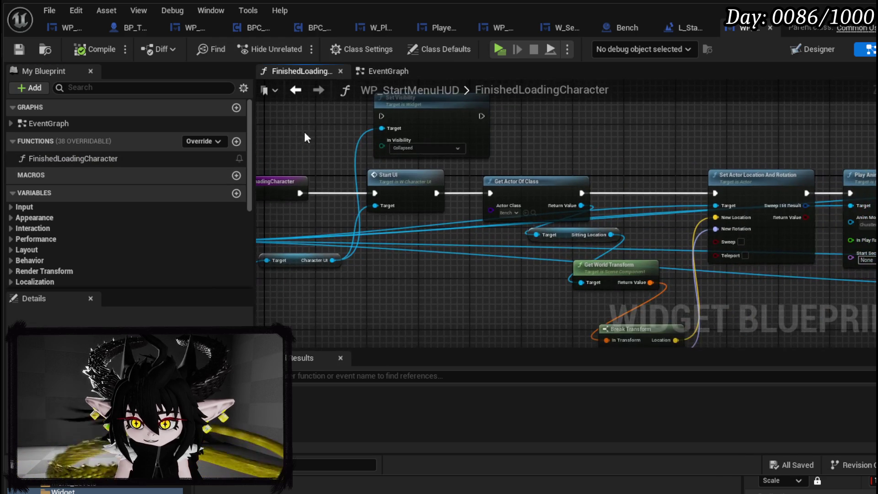
Rearrange the Set Visibility, Break Transform and location nodes to make room
left_click_drag(485, 150, 505, 161)
mouse_move(635, 252)
left_mouse_down()
mouse_move(478, 178)
mouse_move(392, 197)
left_mouse_up()
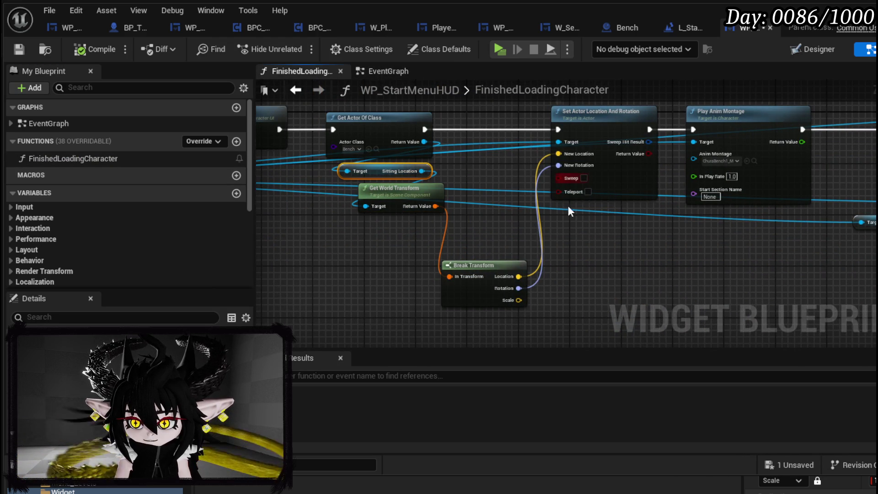
left_click_drag(499, 265, 406, 231)
left_click_drag(674, 198, 470, 240)
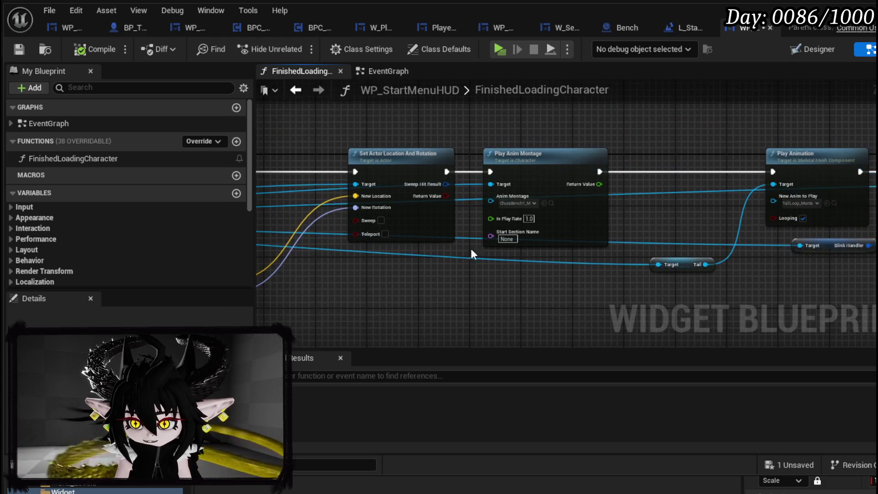
mouse_move(432, 120)
left_mouse_down()
mouse_move(508, 160)
mouse_move(673, 144)
left_mouse_up()
Add a Break Vector from Break Transform Location and a Make Vector feeding New Location
mouse_move(396, 234)
left_mouse_down()
mouse_move(493, 241)
mouse_move(535, 256)
left_mouse_up()
type("brea")
key("Return")
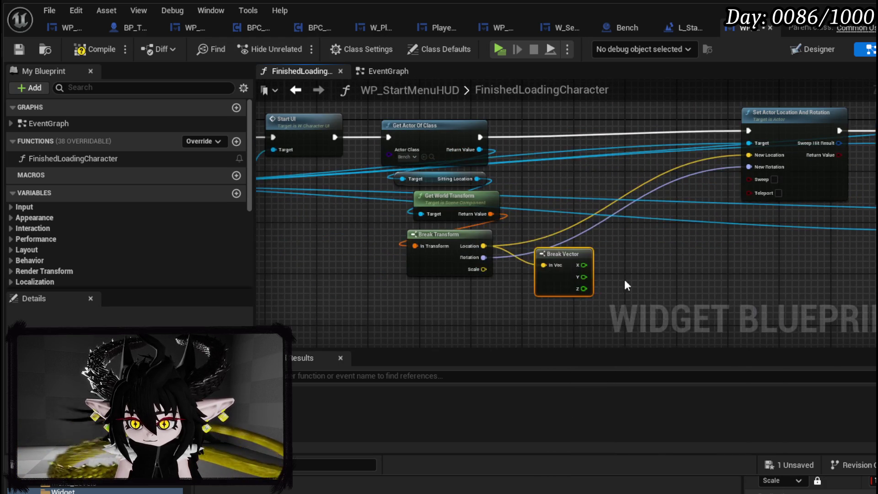
left_click_drag(606, 243, 422, 230)
left_click_drag(562, 143, 535, 223)
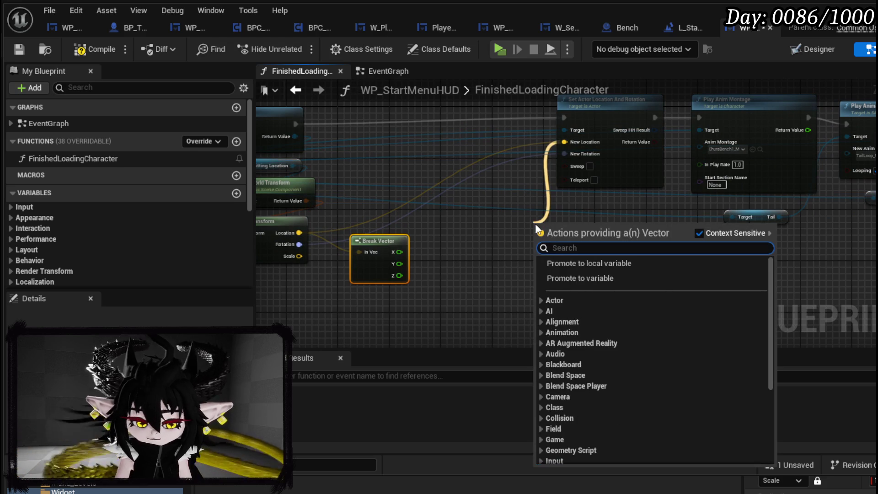
type("make")
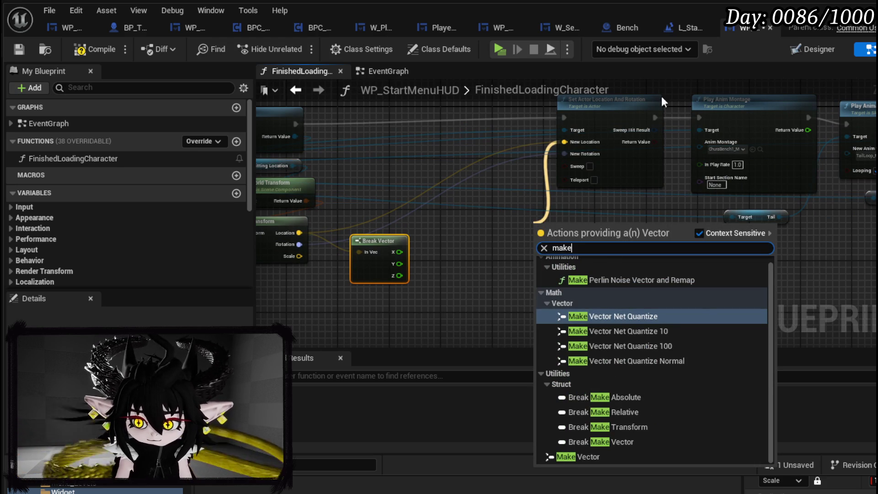
left_click(610, 456)
Pass X and Y straight through and Z plus 90 into Make Vector, then compile and save
left_click_drag(399, 252, 539, 240)
left_click_drag(567, 244, 535, 250)
mouse_move(399, 264)
left_mouse_down()
mouse_move(500, 266)
mouse_move(535, 255)
mouse_move(366, 276)
mouse_move(400, 313)
left_mouse_up()
type("+")
left_click(512, 420)
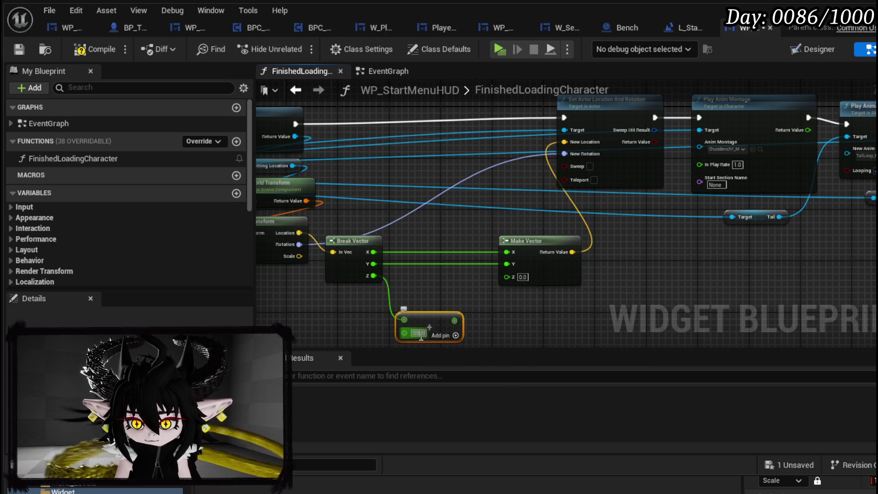
left_click_drag(448, 320, 507, 277)
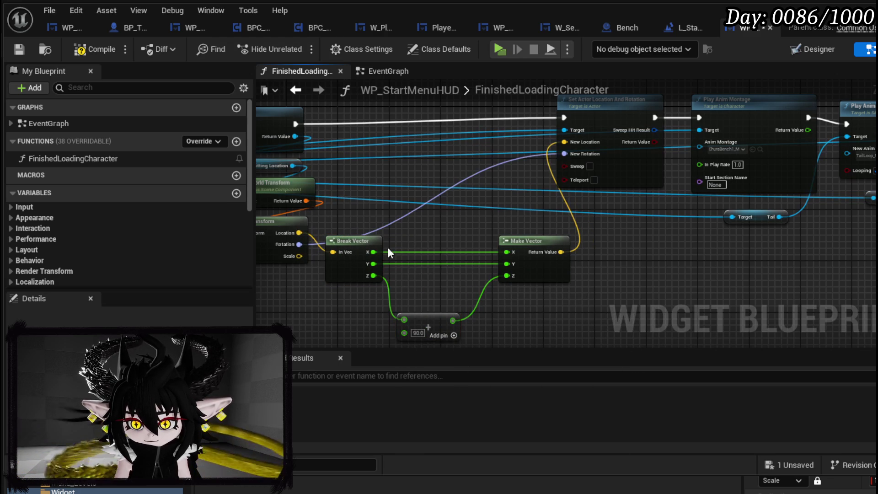
left_click(19, 50)
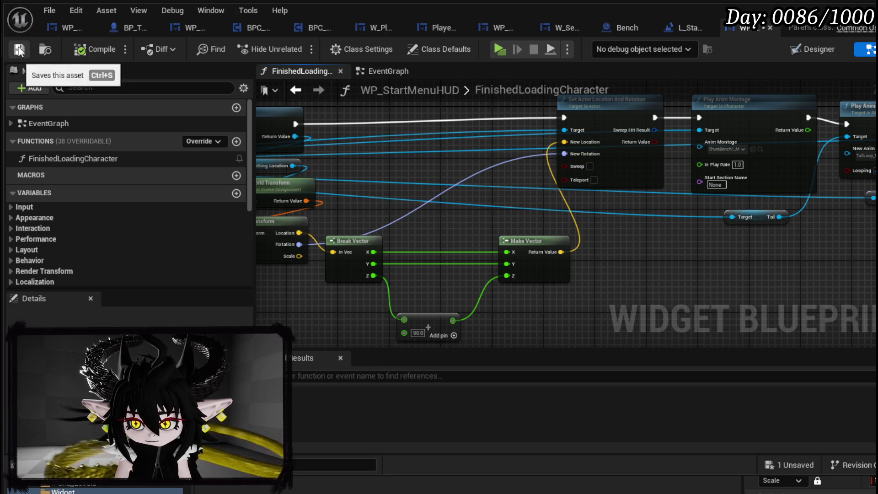
left_click(828, 17)
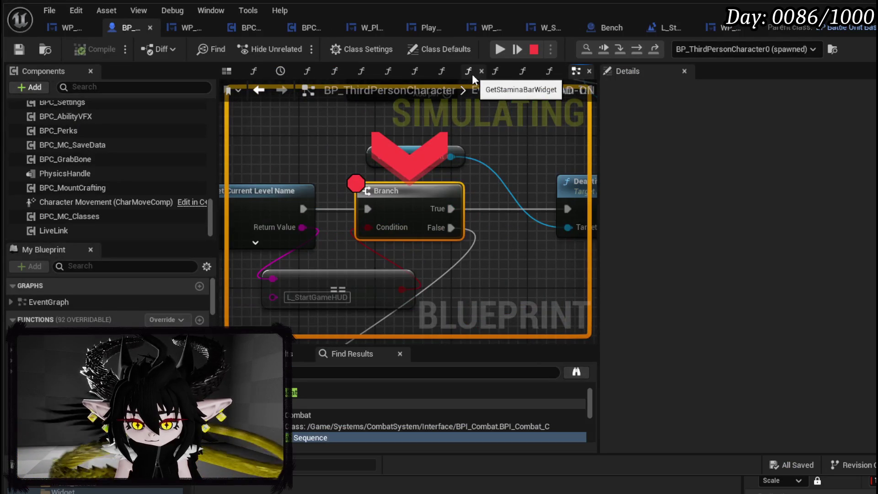
Remove the Branch node's breakpoint, resume and stop the playtest, then show L_StartGameHUD's level blueprint
right_click(389, 199)
left_click(457, 262)
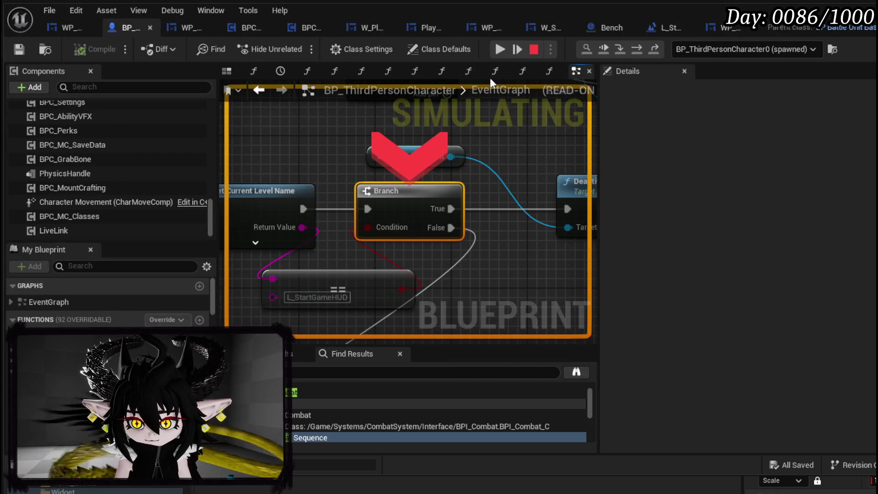
left_click(498, 50)
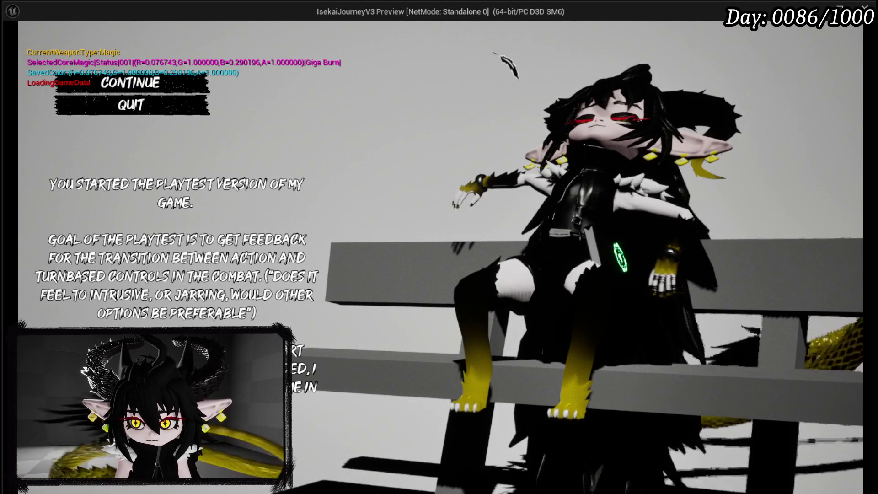
key("Escape")
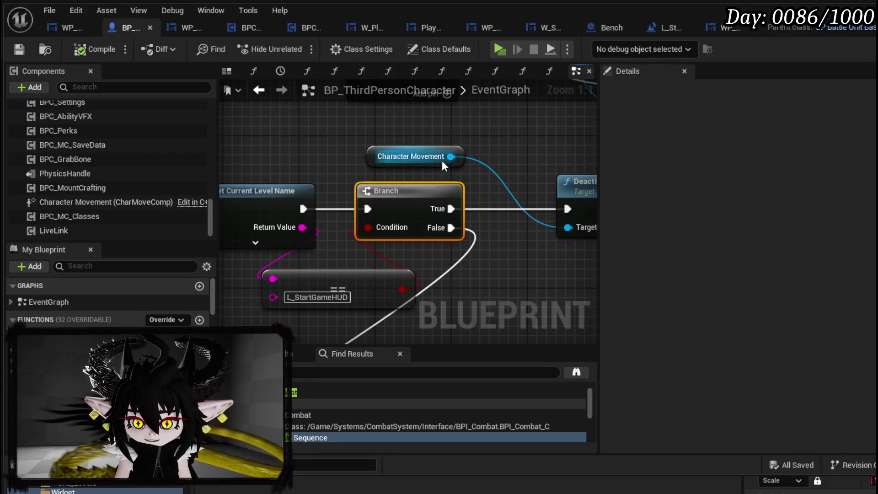
left_click(653, 27)
Close the level blueprint and bring WP_StartMenuHUD's bench location nodes into view
scroll(447, 205, "down", 1)
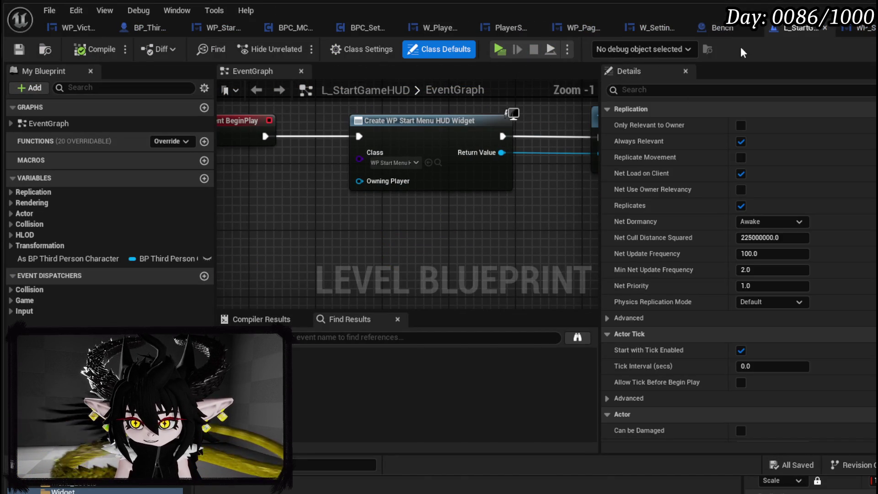
left_click(824, 28)
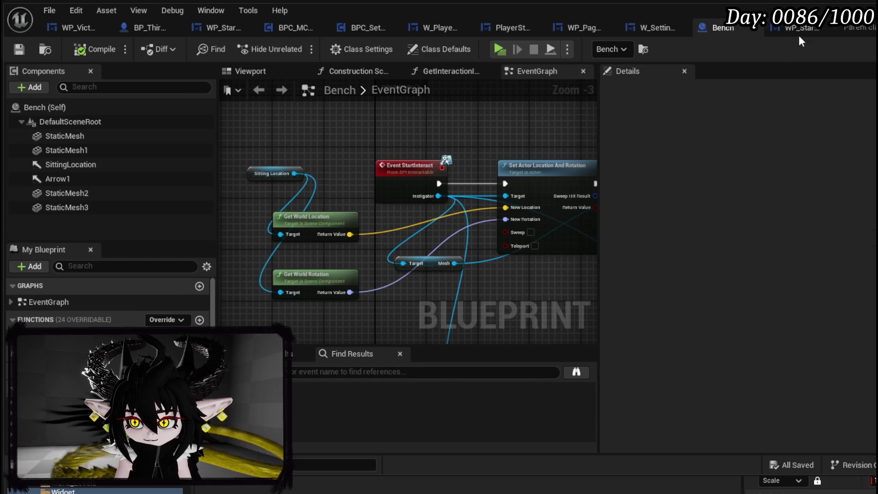
left_click(797, 28)
scroll(325, 224, "down", 3)
scroll(329, 253, "up", 4)
left_click_drag(328, 252, 279, 280)
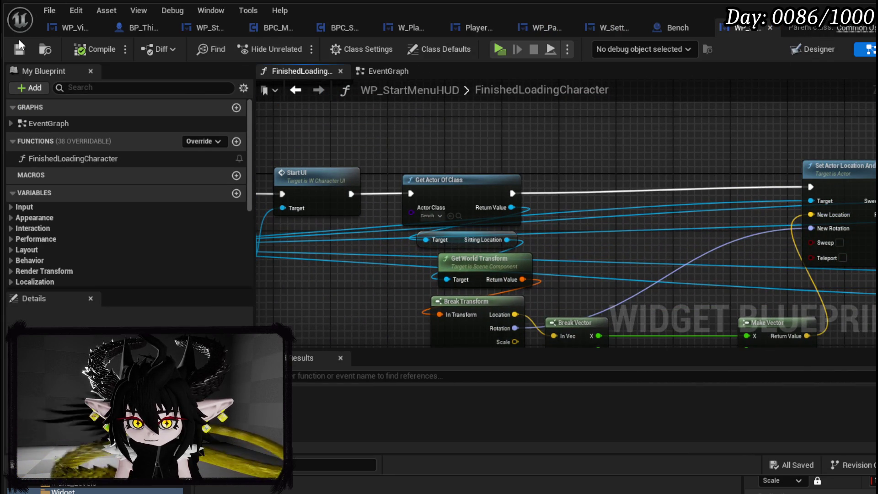
Select the SittingLocation component in the Bench blueprint's viewport with the move tool
left_click(655, 33)
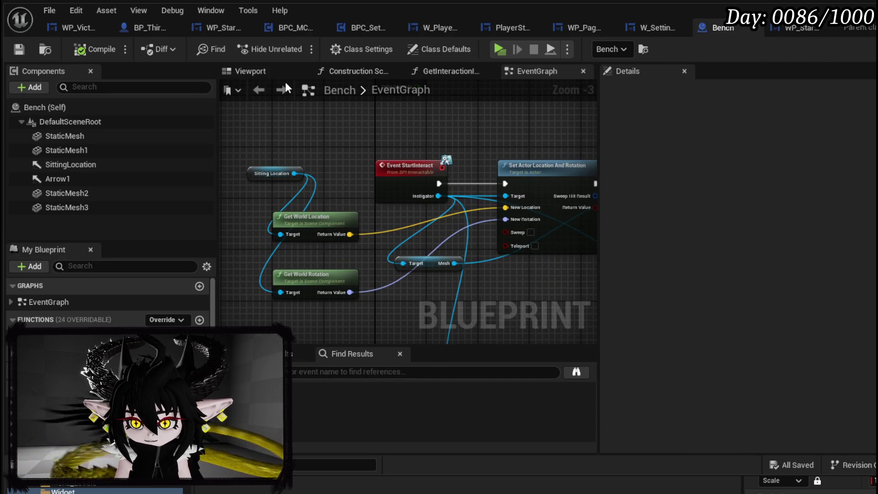
left_click(279, 74)
left_click_drag(403, 148, 359, 120)
left_click(502, 190)
key("w")
mouse_move(496, 267)
left_mouse_down()
mouse_move(562, 267)
mouse_move(562, 212)
left_mouse_up()
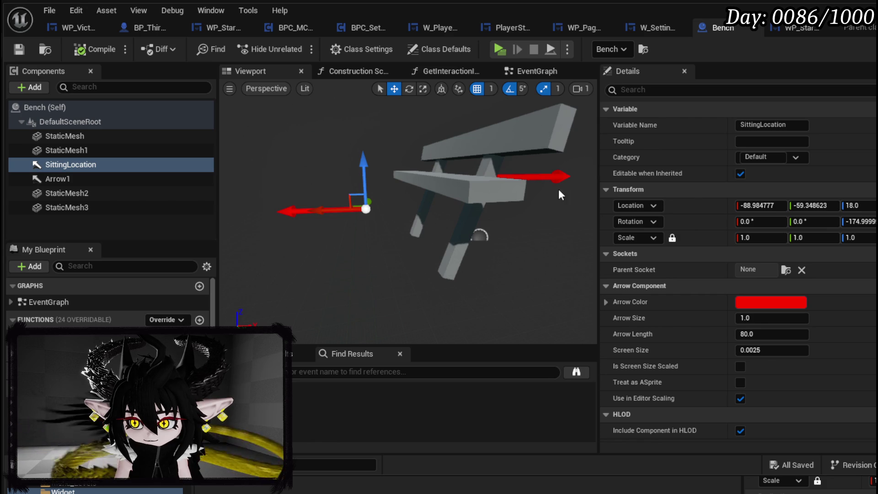
mouse_move(508, 189)
left_mouse_down()
mouse_move(498, 234)
mouse_move(485, 198)
mouse_move(580, 218)
left_mouse_up()
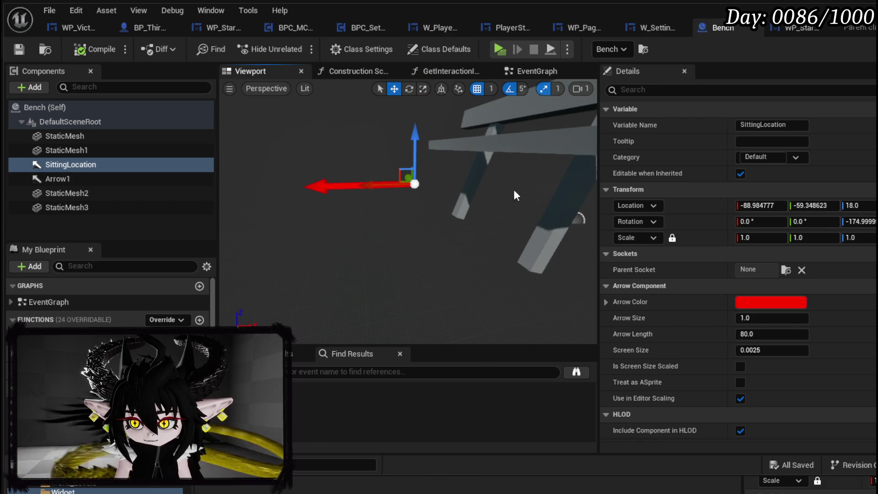
Set SittingLocation to X -88.0 and Z 45.0, keeping Y unchanged, and save the Bench
left_click(783, 206)
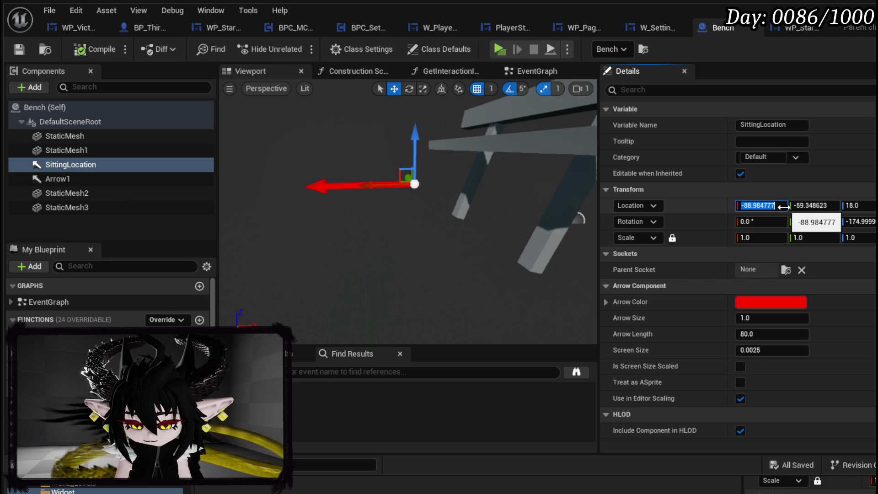
type("0")
key("Return")
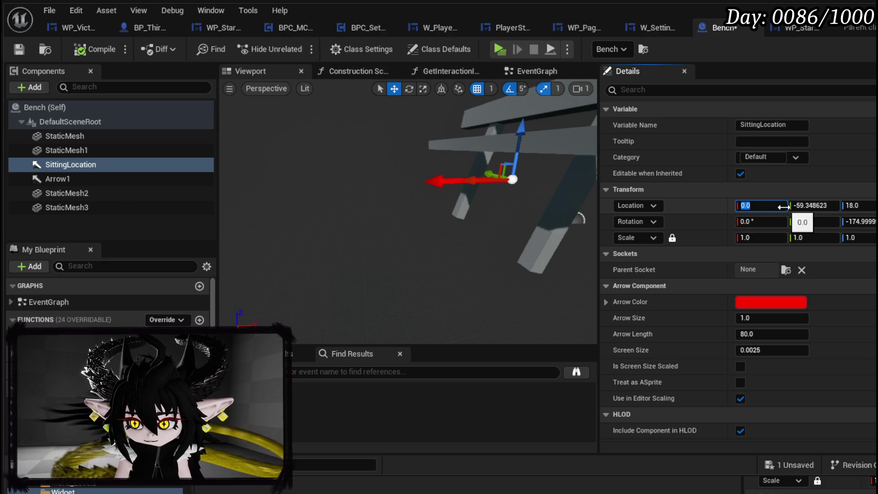
type("-88")
key("Return")
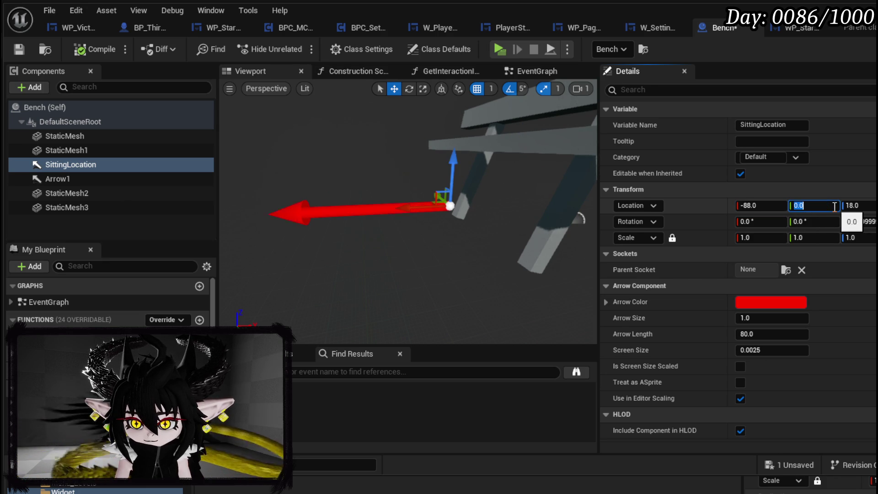
key("Return")
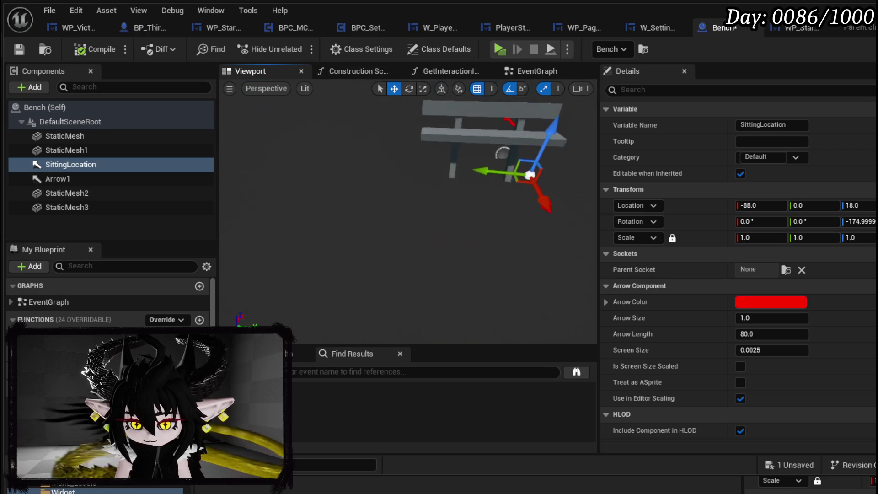
key("ctrl+z")
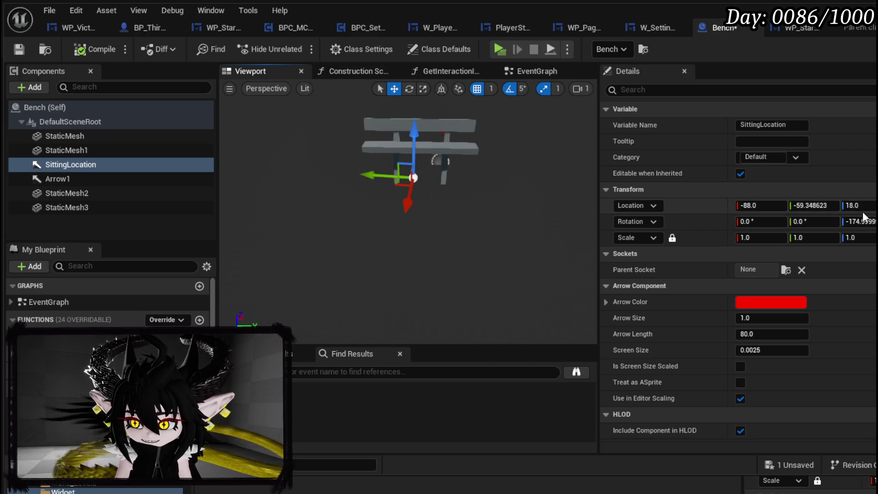
left_click_drag(857, 205, 866, 205)
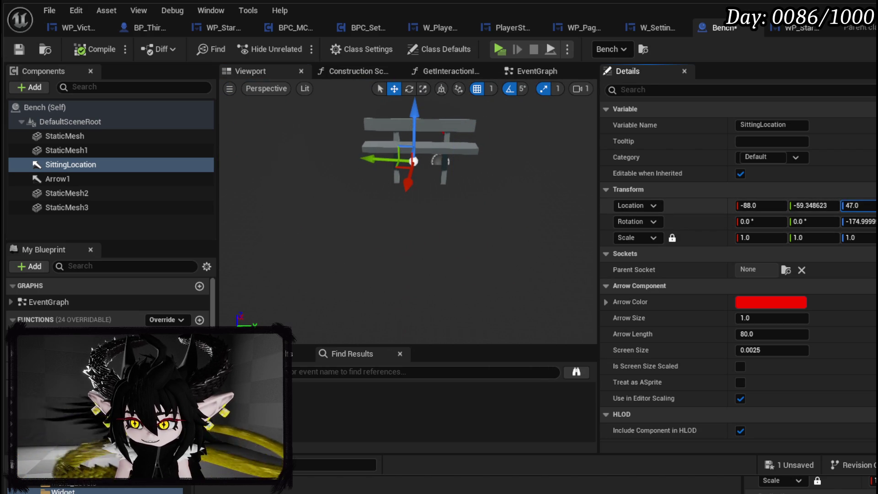
type("45")
key("Return")
left_click(19, 48)
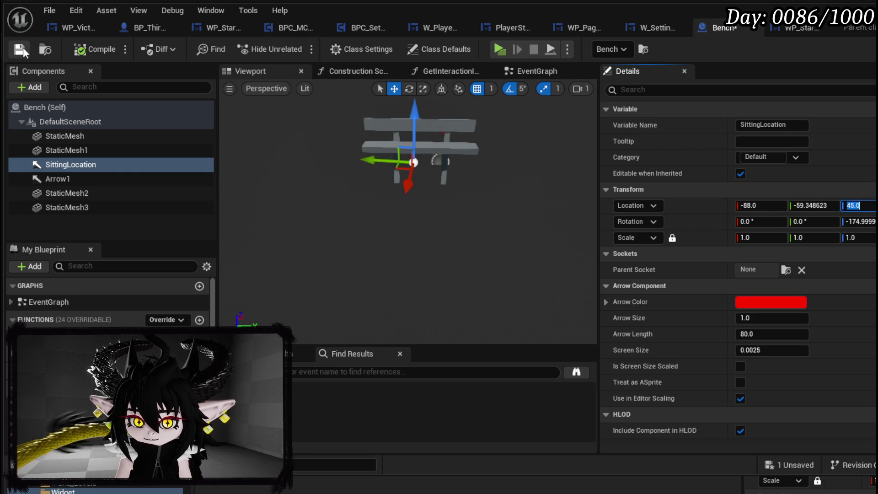
left_click(782, 25)
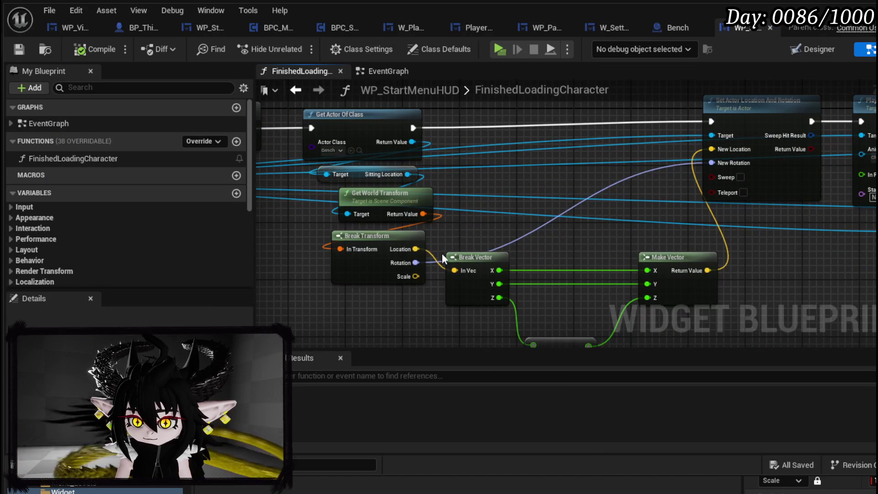
Wire Break Transform Location directly into Set Actor Location's New Location and save everything
left_click_drag(415, 248, 713, 150)
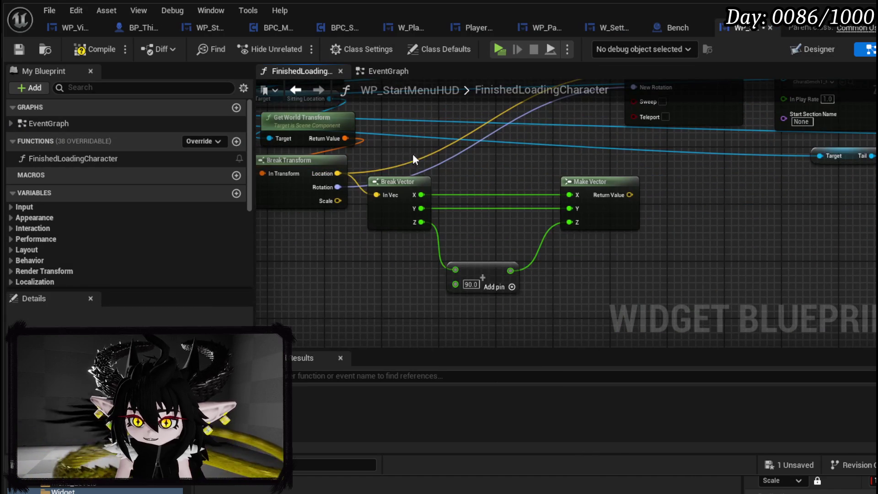
mouse_move(649, 258)
left_mouse_down()
mouse_move(529, 319)
mouse_move(474, 327)
mouse_move(294, 303)
mouse_move(225, 307)
mouse_move(690, 291)
left_mouse_up()
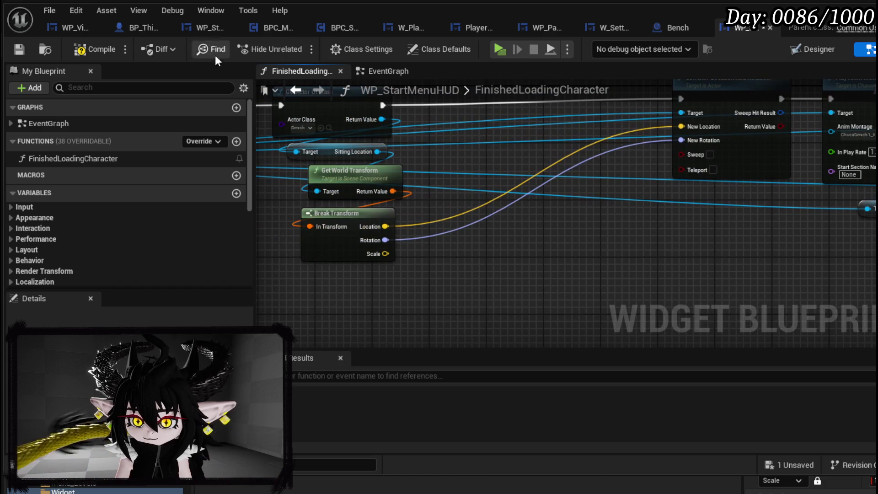
left_click(21, 47)
key("alt+Tab")
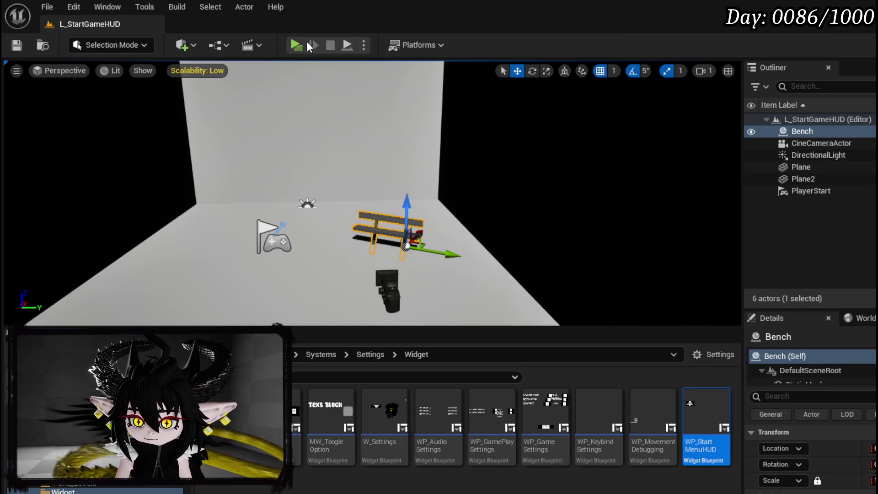
Run a quick standalone playtest, then frame SittingLocation in the Bench blueprint viewport
left_click(298, 44)
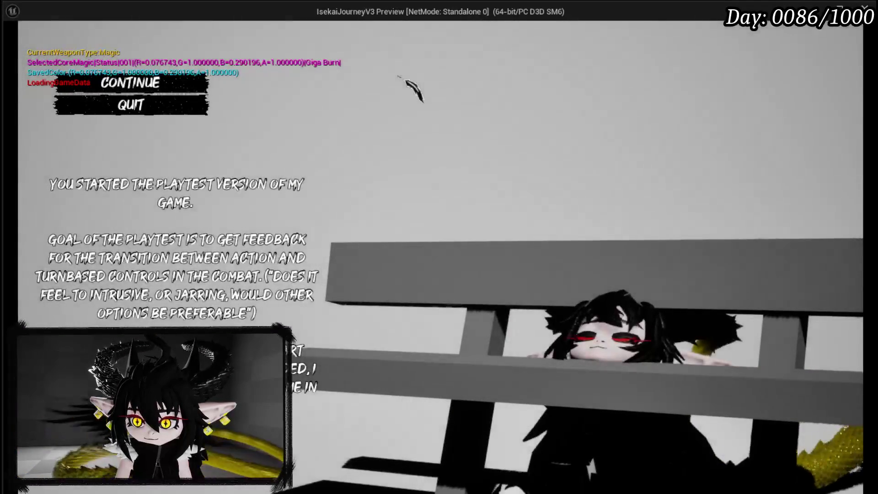
key("Escape")
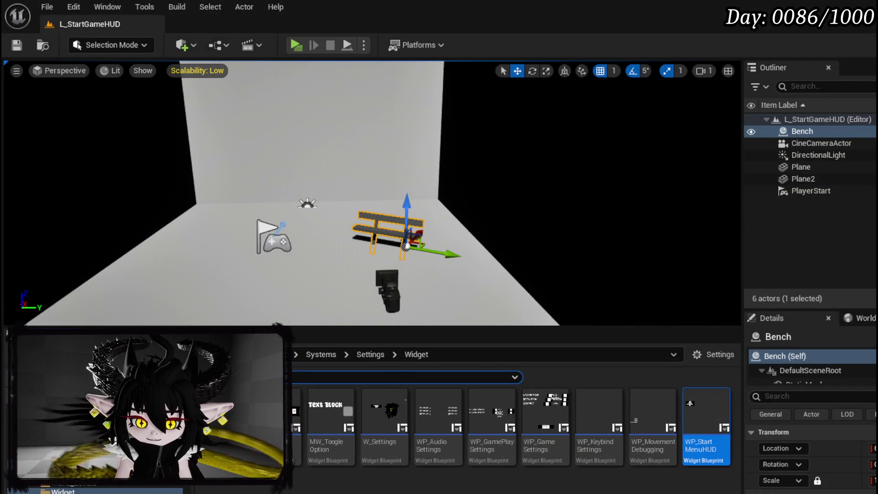
key("alt+Tab")
scroll(375, 266, "up", 3)
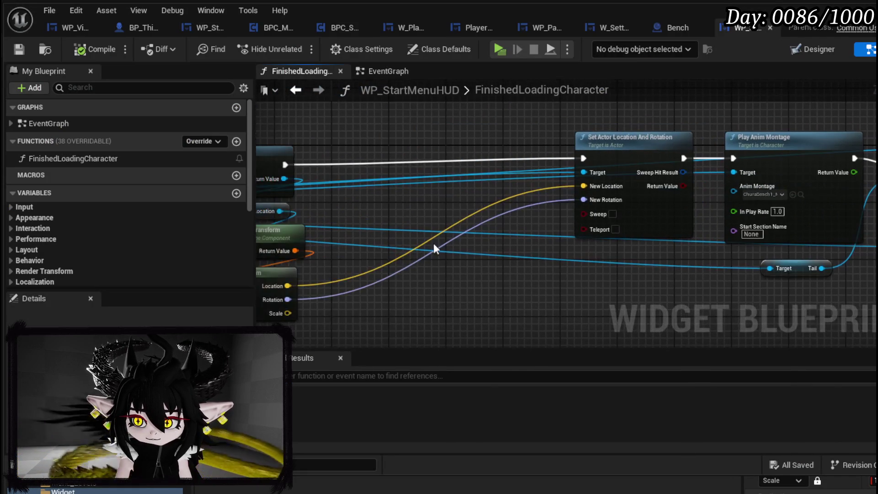
left_click(602, 29)
left_click(667, 30)
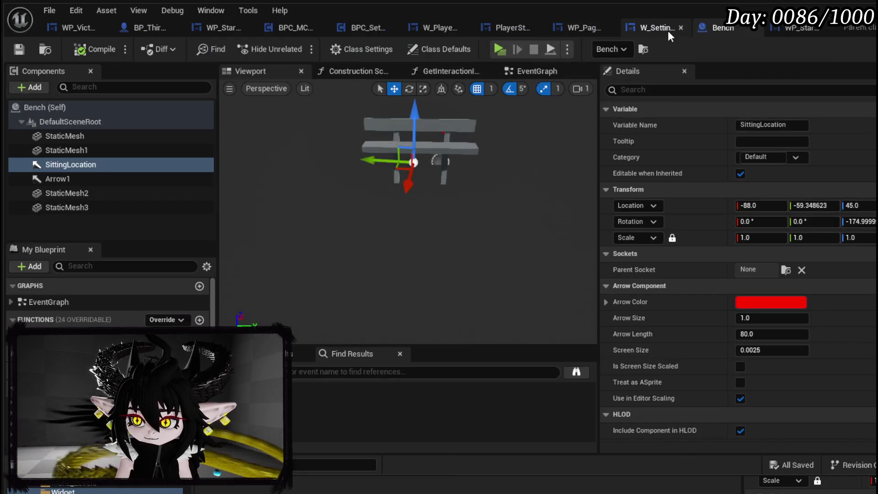
left_click_drag(457, 238, 476, 196)
key("f")
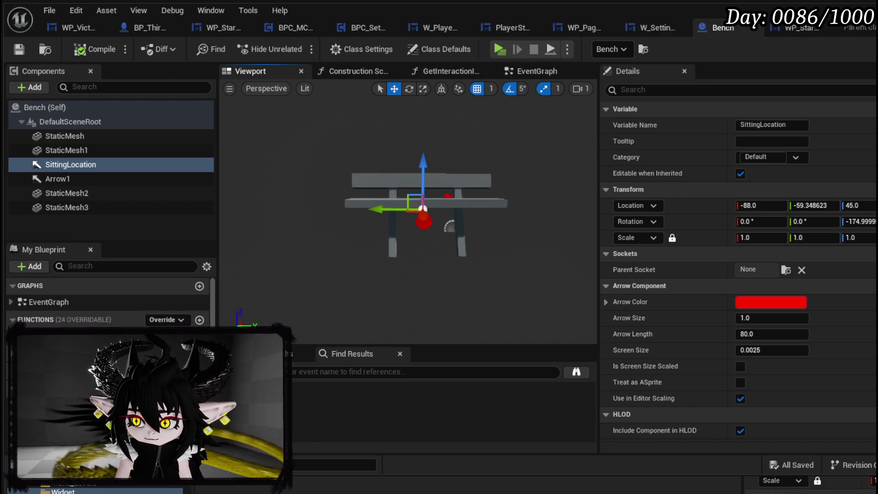
Raise SittingLocation Z to 66, save the Bench, and playtest the seated pose
left_click(859, 222)
type("-183")
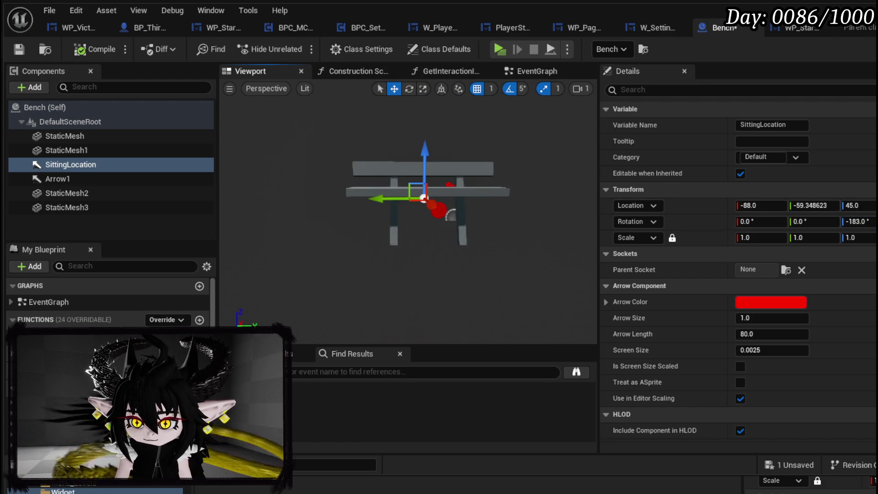
key("ctrl+s")
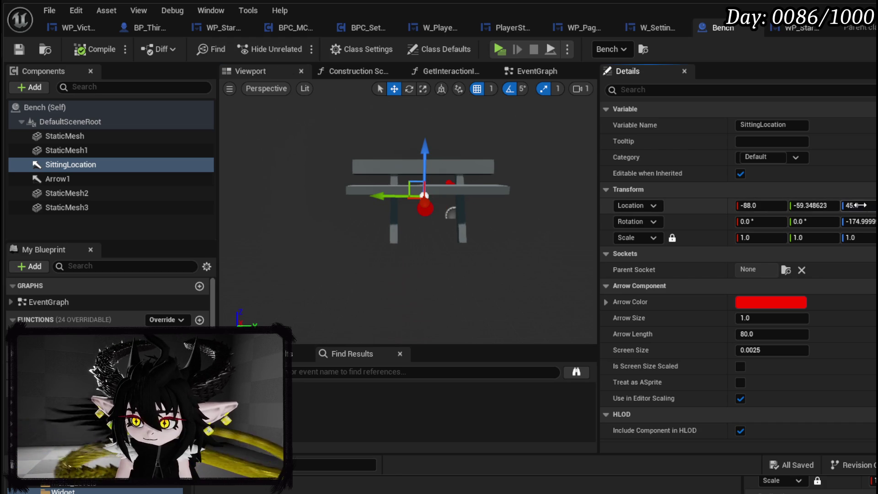
left_click_drag(857, 205, 871, 205)
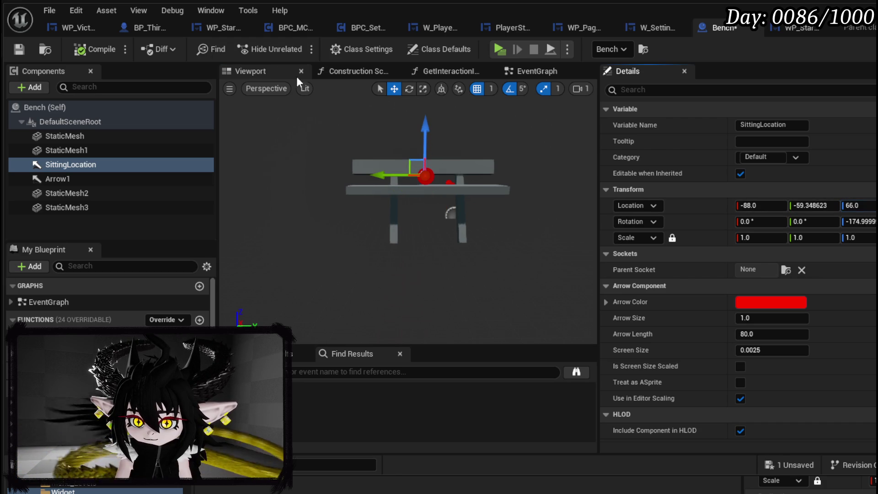
left_click(16, 49)
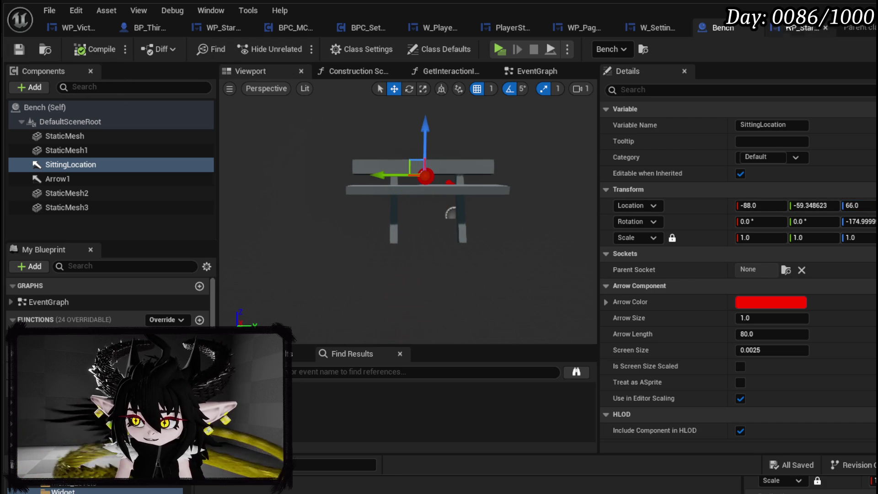
key("alt+Tab")
left_click(295, 45)
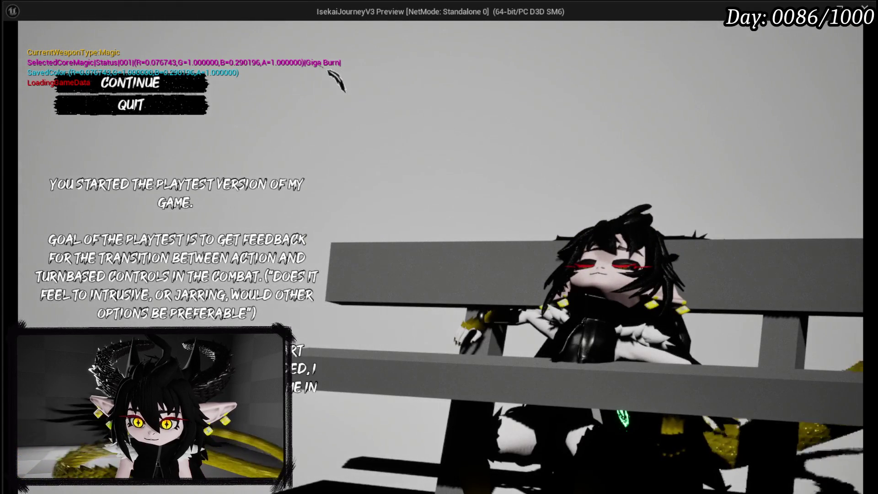
key("alt+F4")
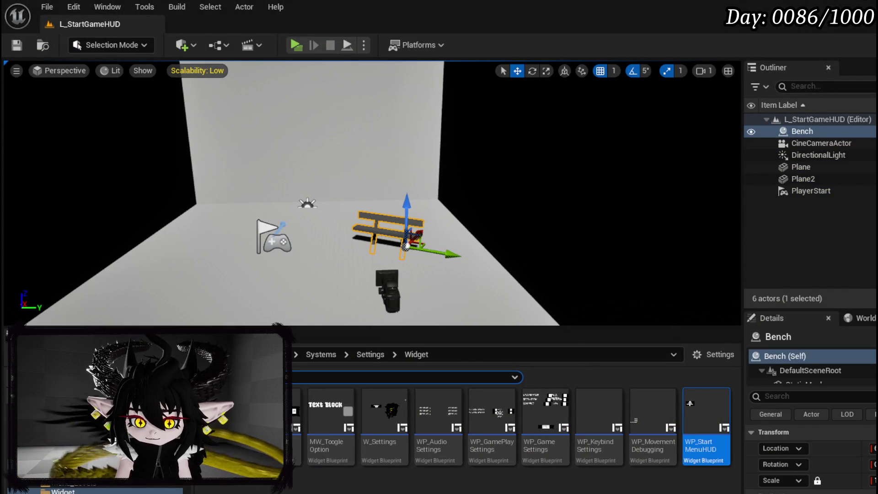
key("alt+Tab")
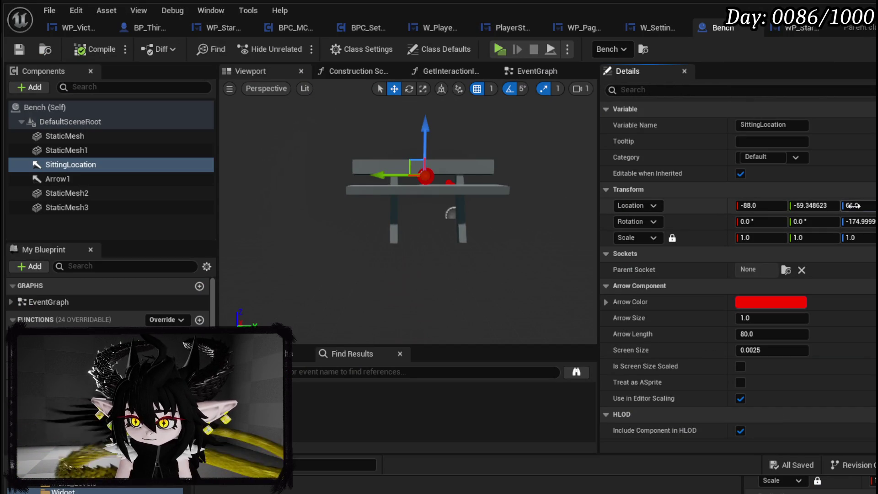
Raise Z to 76 and then higher, saving and playtesting after each change
left_click_drag(857, 205, 864, 205)
left_click(19, 48)
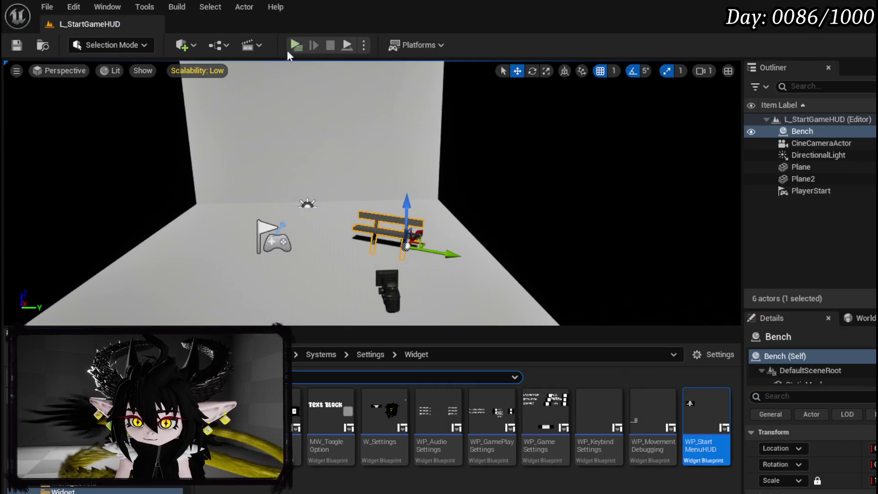
left_click(294, 43)
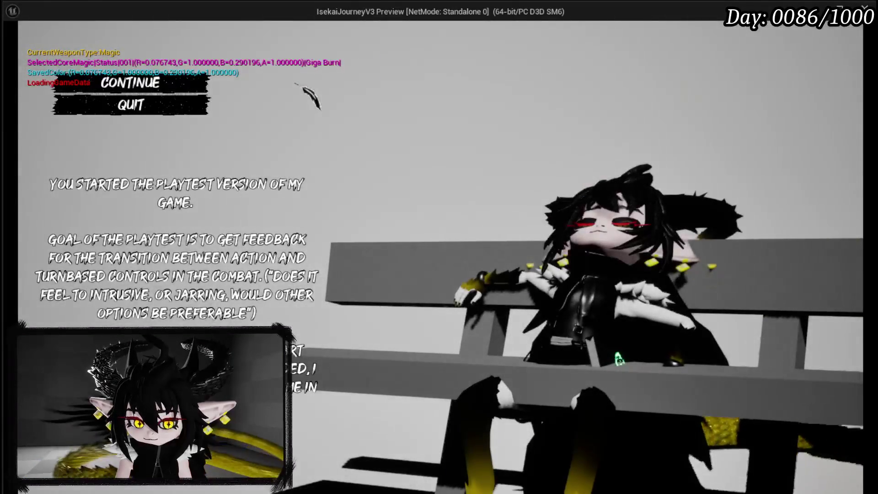
key("Escape")
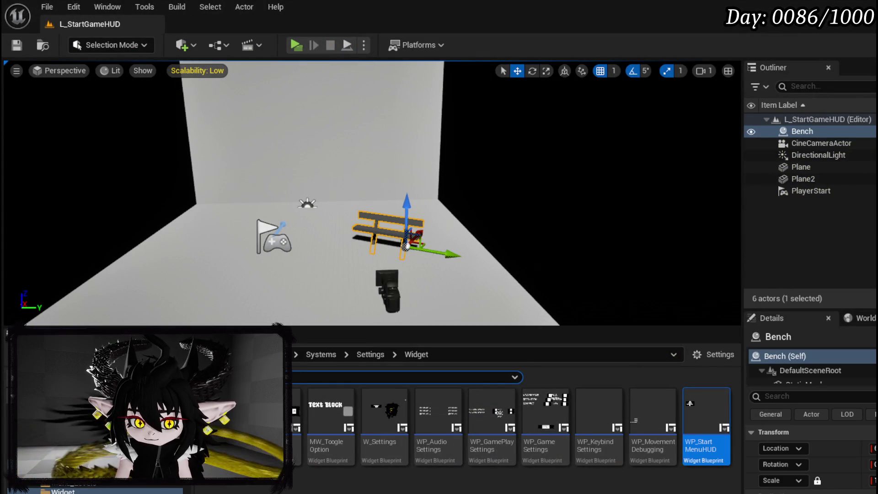
key("alt+Tab")
left_click_drag(866, 205, 872, 204)
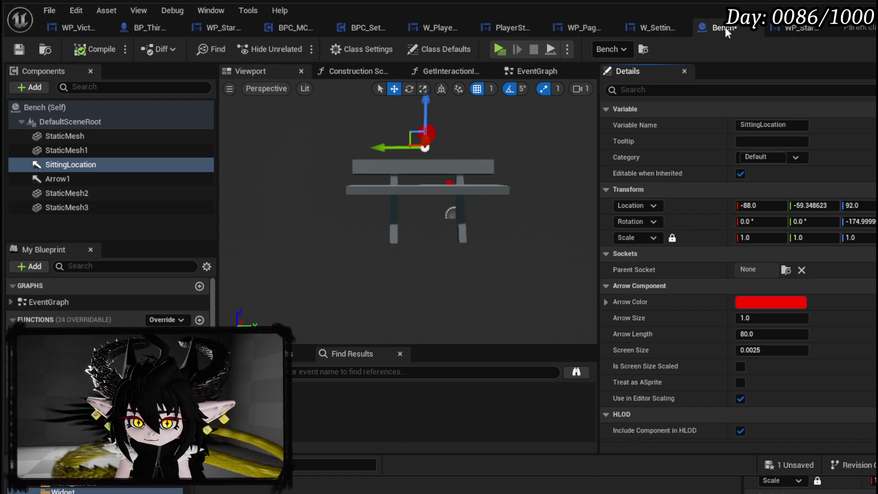
left_click(19, 48)
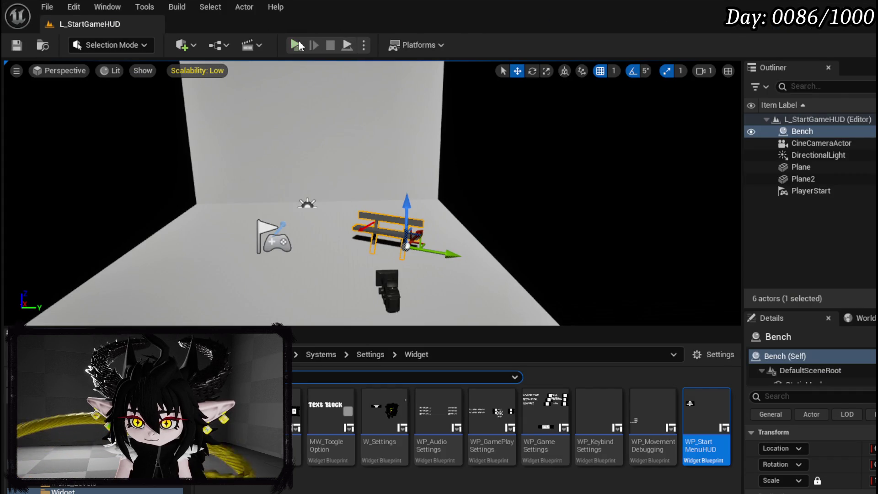
left_click(296, 45)
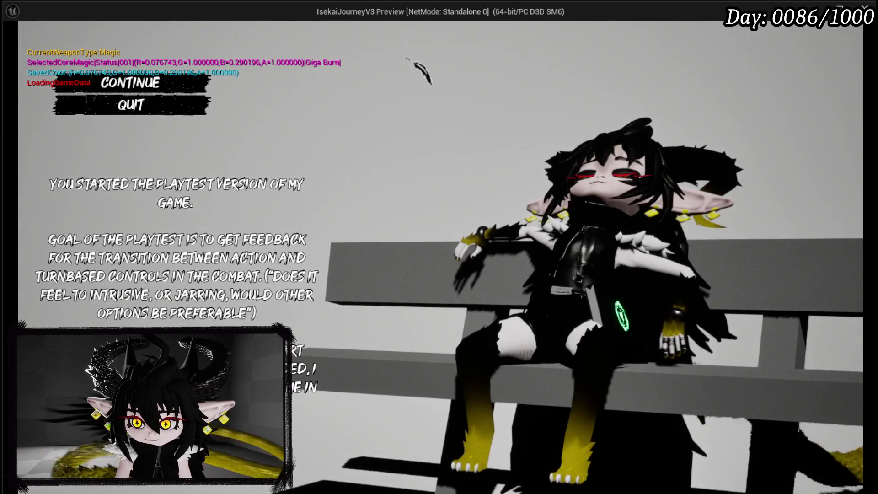
key("Escape")
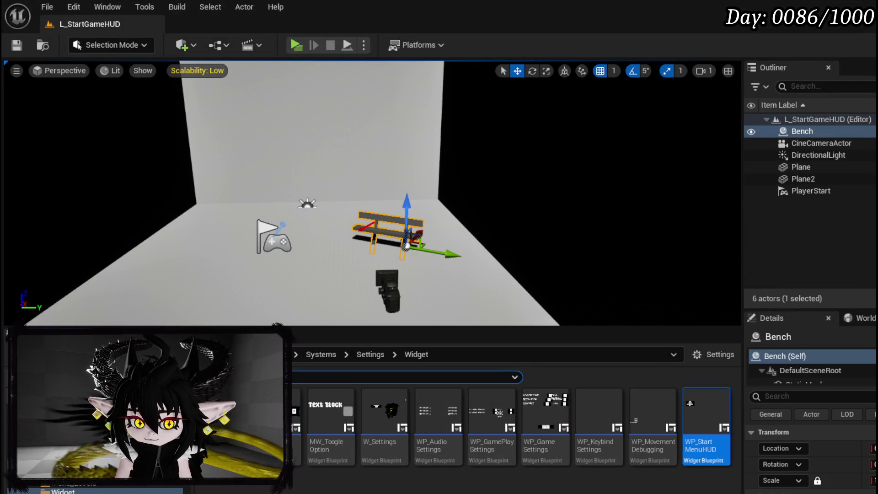
Set SittingLocation Z to 90 and start a playtest with the final seat height
double_click(406, 245)
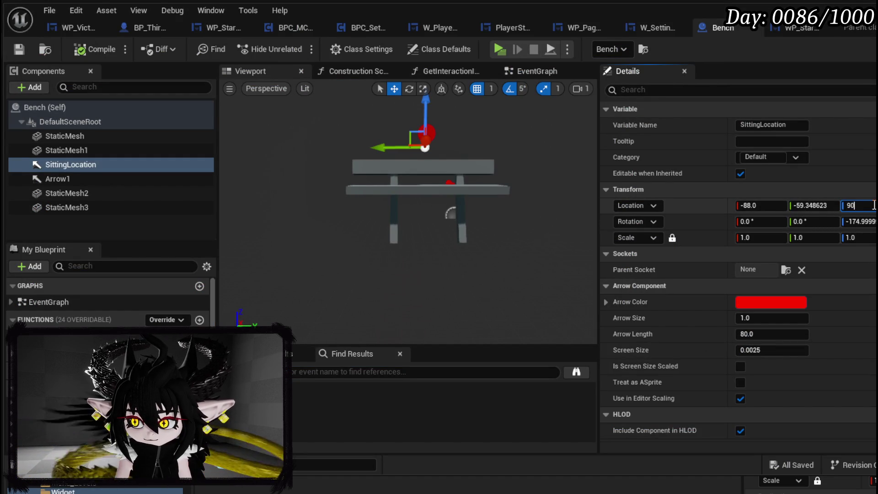
key("Return")
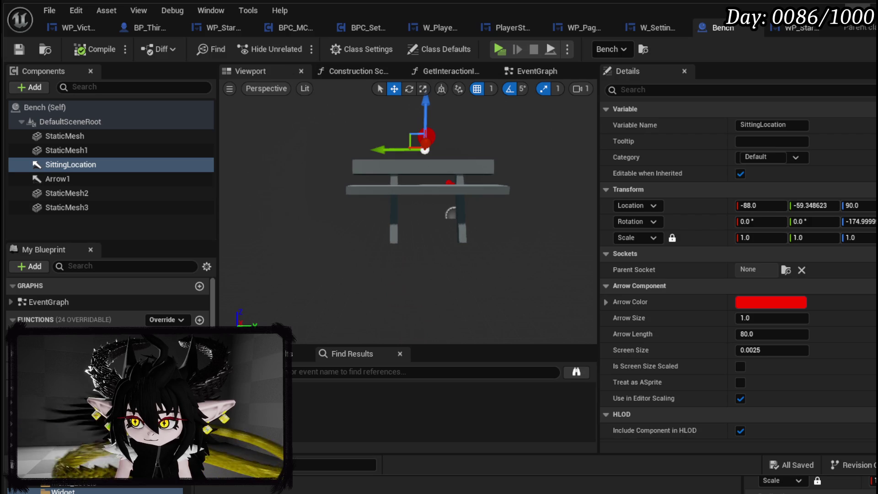
key("alt+Tab")
left_click(294, 46)
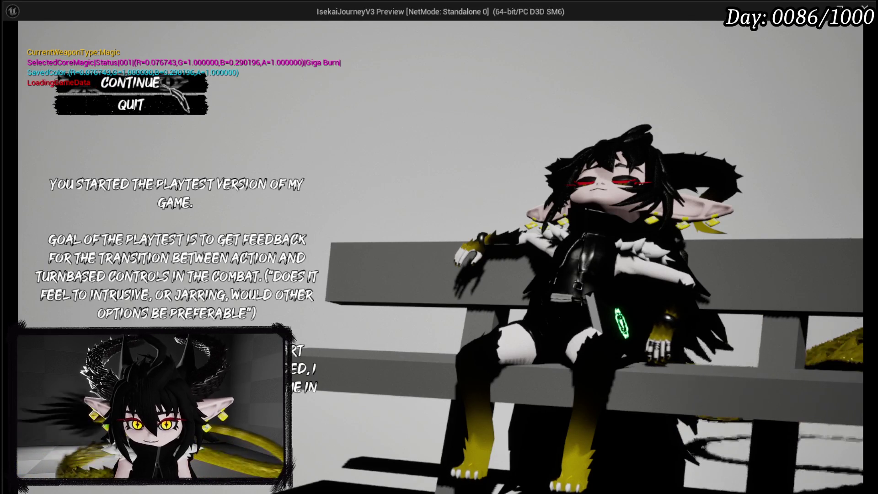
Choose CONTINUE on the start menu to load into the game
left_click(167, 82)
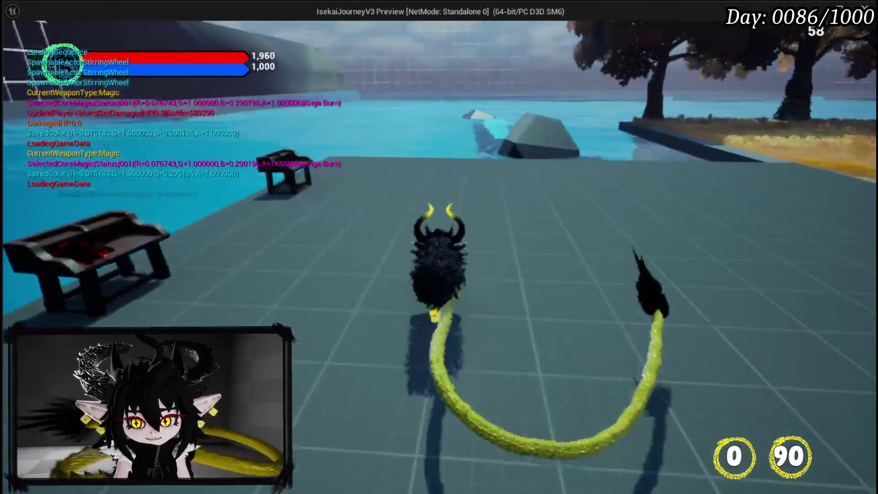
Open the book with Tab, turn to the Equipment status page with I, inspect the perk, then close it
key("Tab")
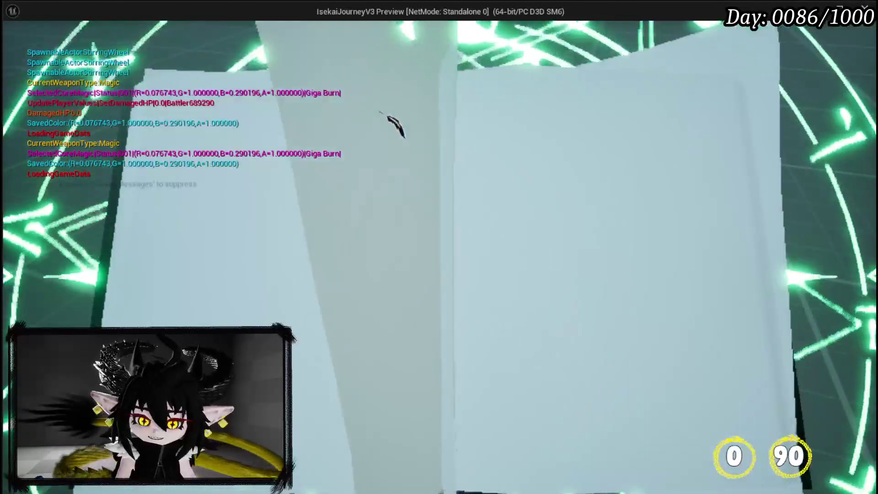
key("i")
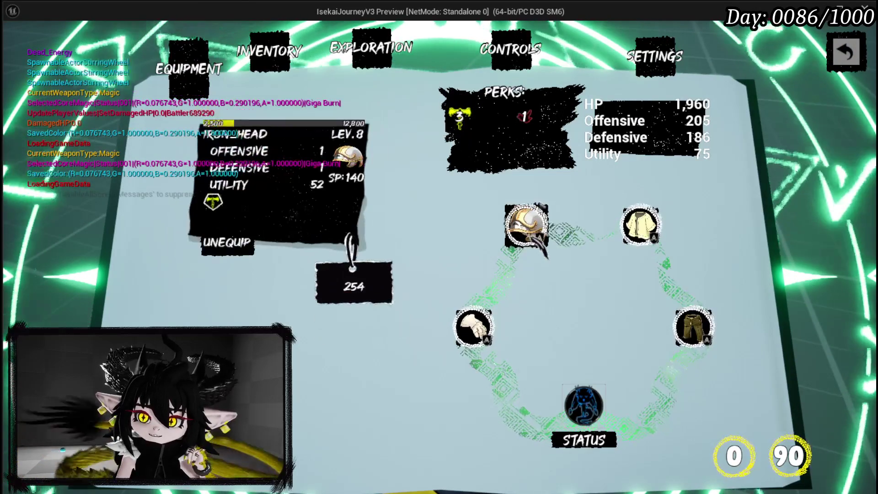
mouse_move(460, 116)
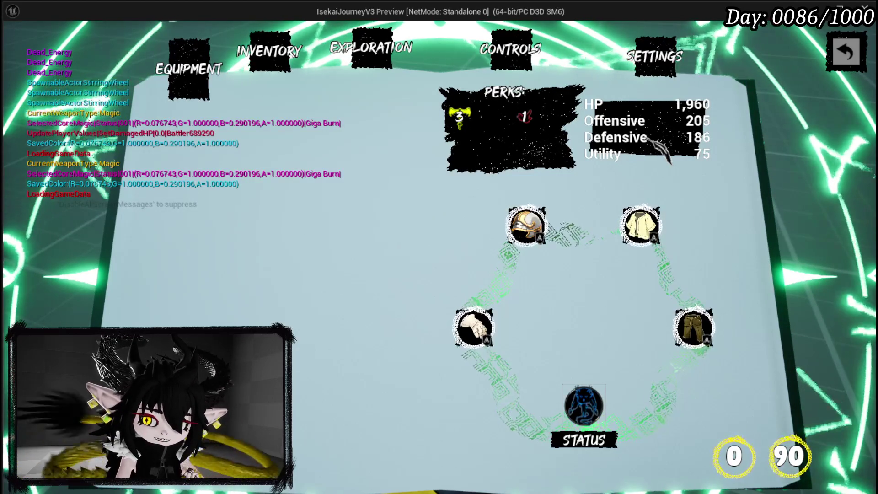
key("Escape")
key("Escape")
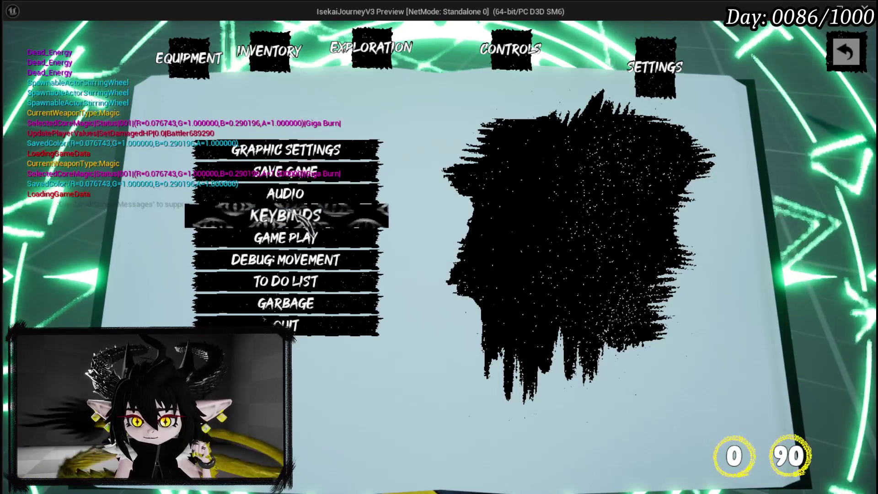
Page through the book's Game Play settings, Controls, Exploration storage and Equipment pages
left_click(288, 238)
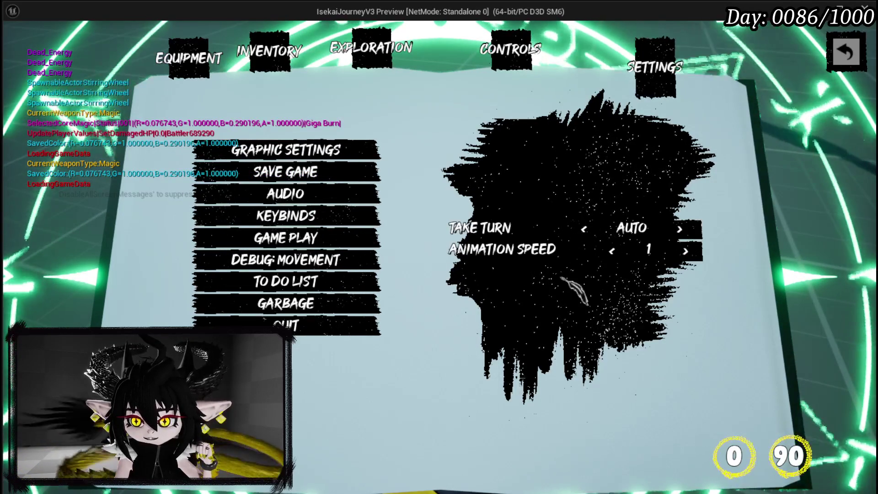
left_click(519, 58)
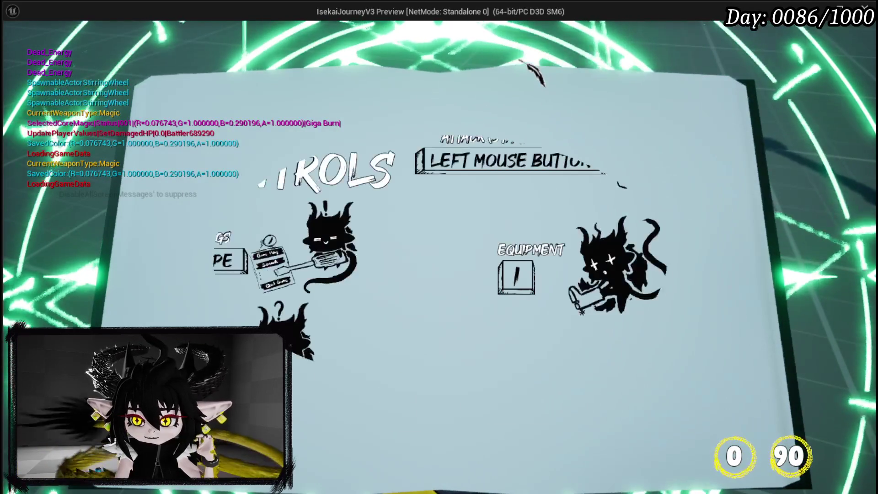
left_click(653, 66)
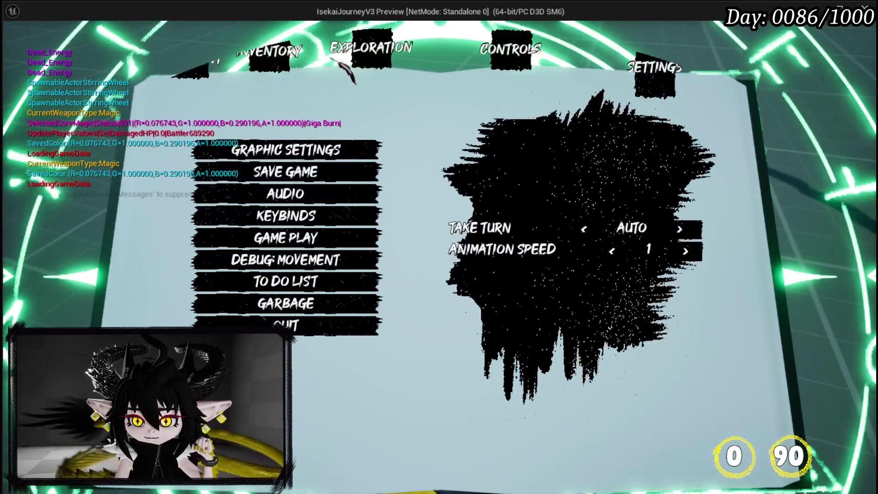
left_click(390, 66)
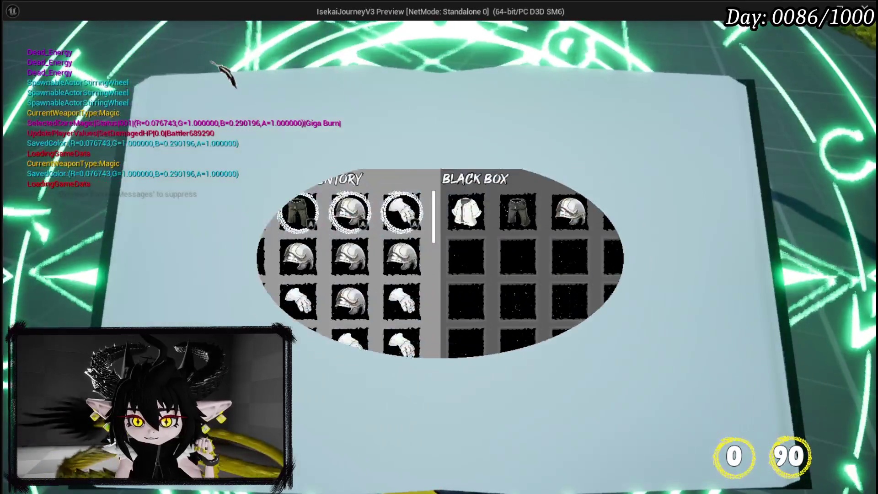
left_click(219, 73)
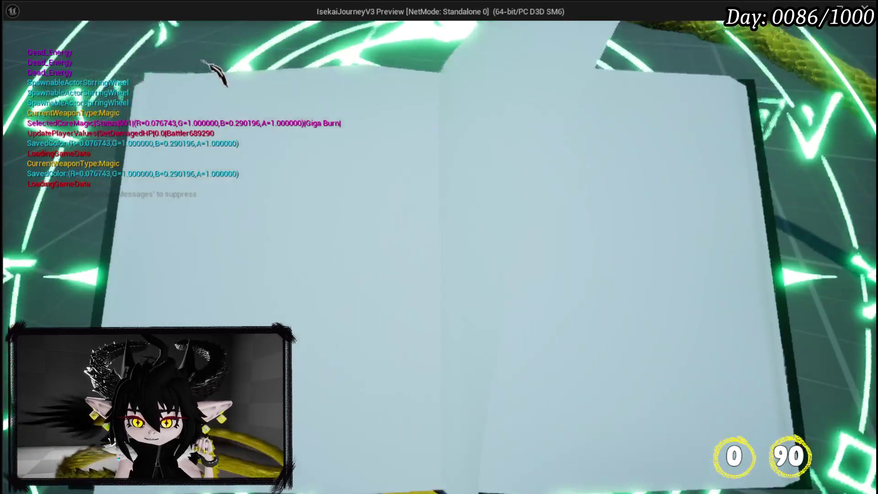
Visit the Black Box storage and Settings pages, then settle on the Inventory page
left_click(392, 66)
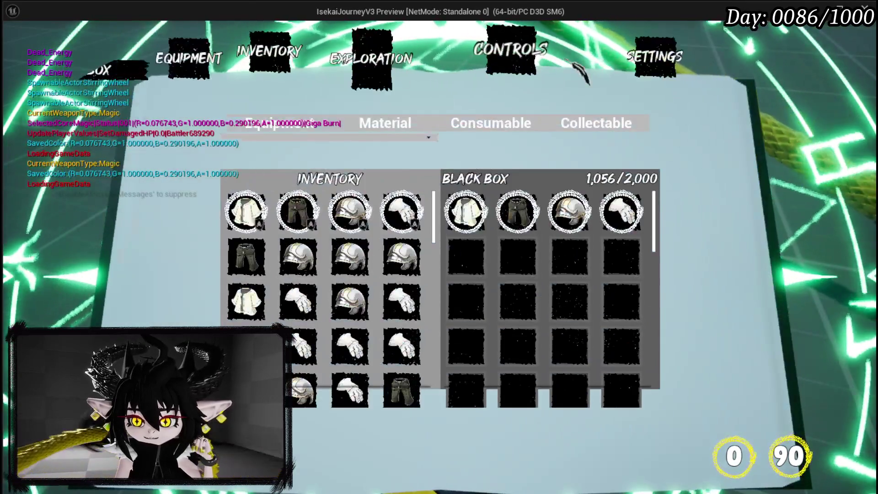
left_click(530, 57)
left_click(658, 68)
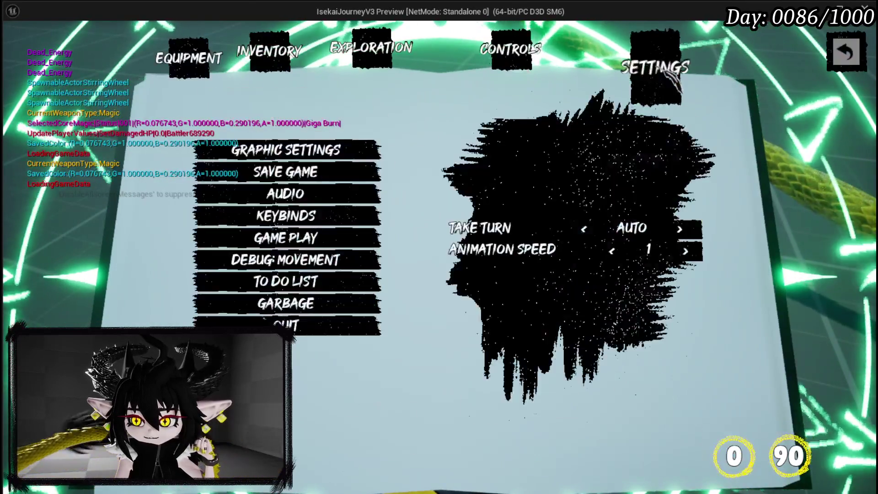
left_click(669, 77)
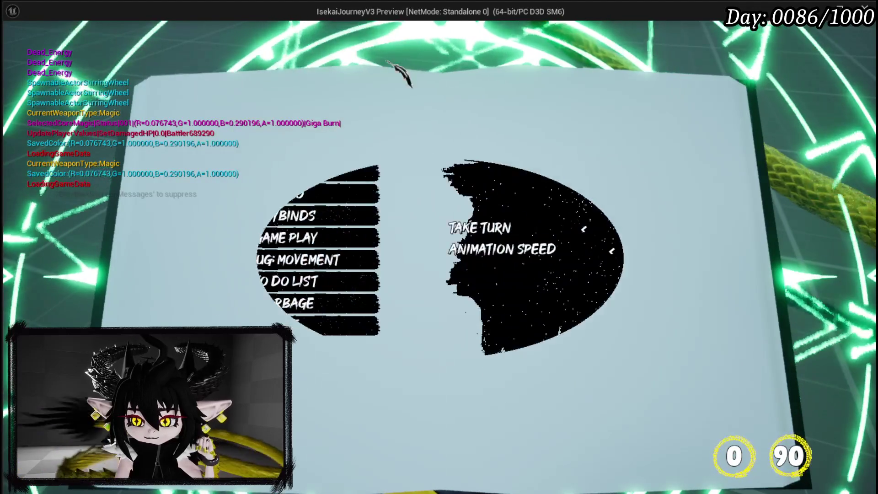
left_click(269, 64)
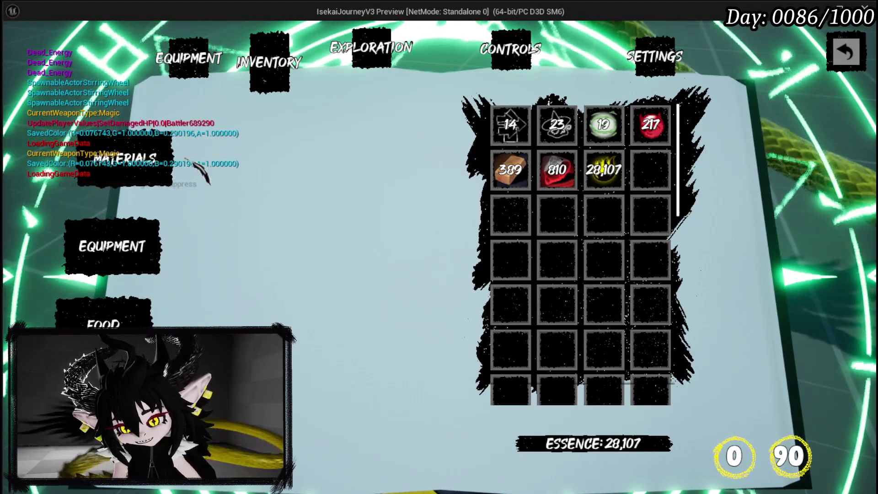
Inspect the IRON_CHEST item, the food and ability item descriptions, and the material stacks
left_click(143, 247)
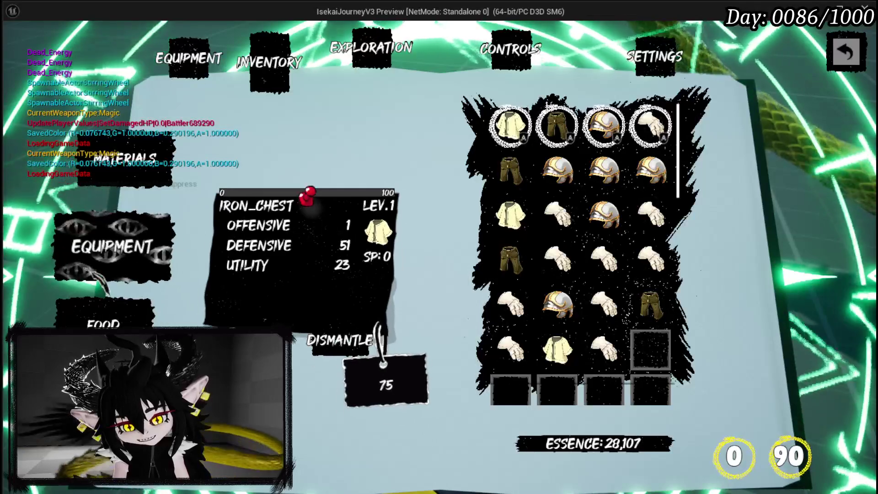
left_click(104, 320)
left_click(511, 125)
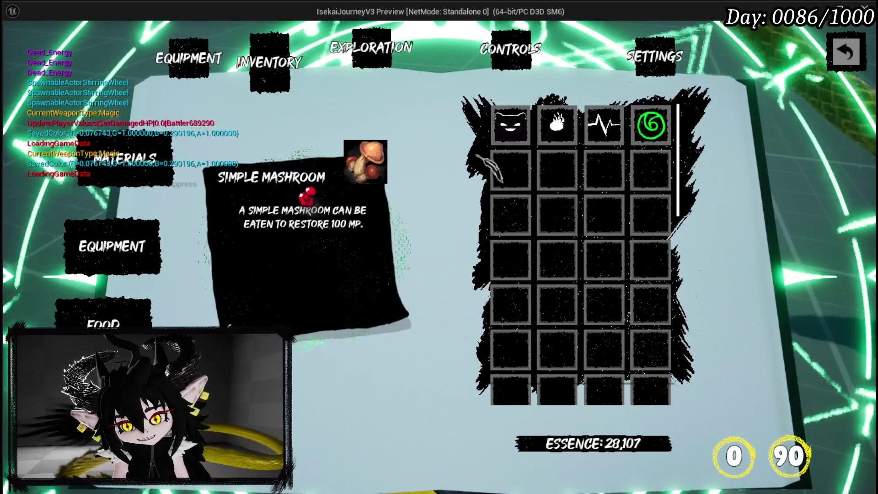
left_click(510, 125)
left_click(557, 125)
left_click(604, 125)
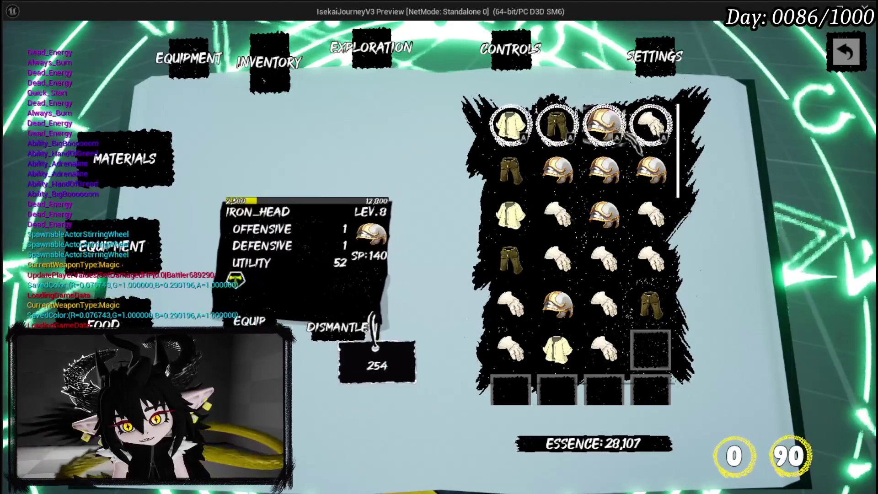
left_click(125, 159)
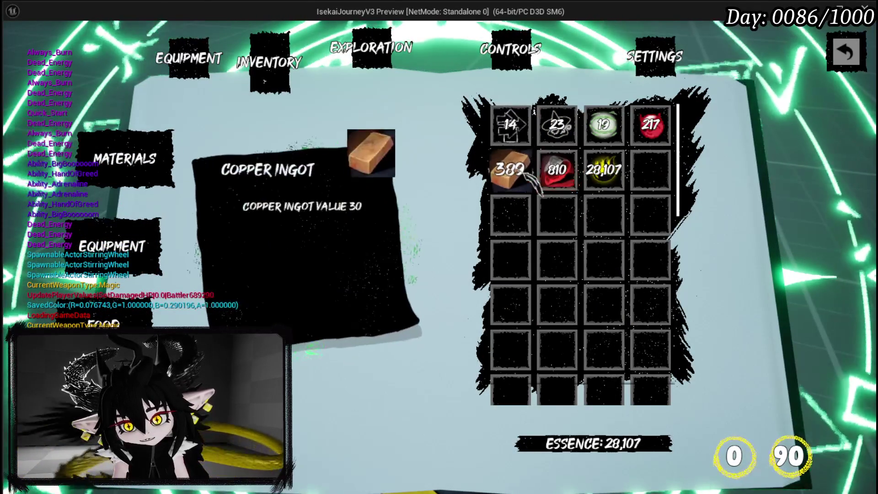
Close and reopen the book on the Equipment status page (HP 1,960, Offensive 205, Defensive 186)
key("Escape")
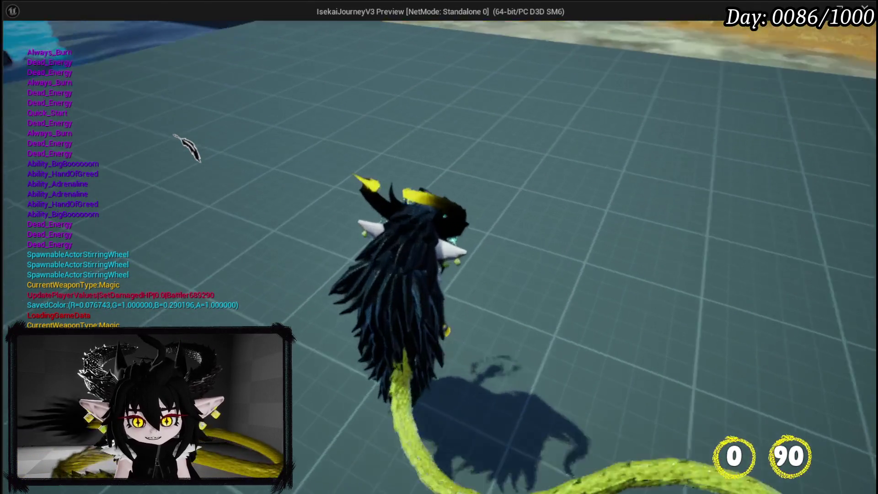
key("Tab")
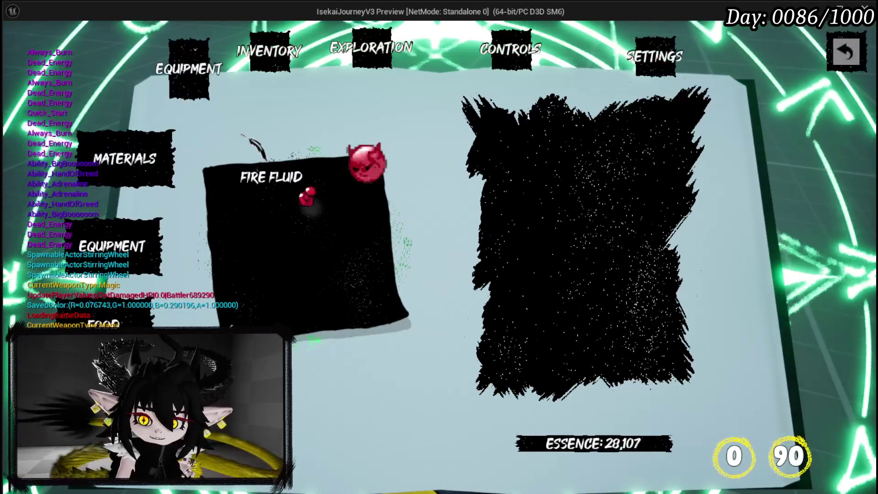
left_click(222, 80)
left_click(584, 405)
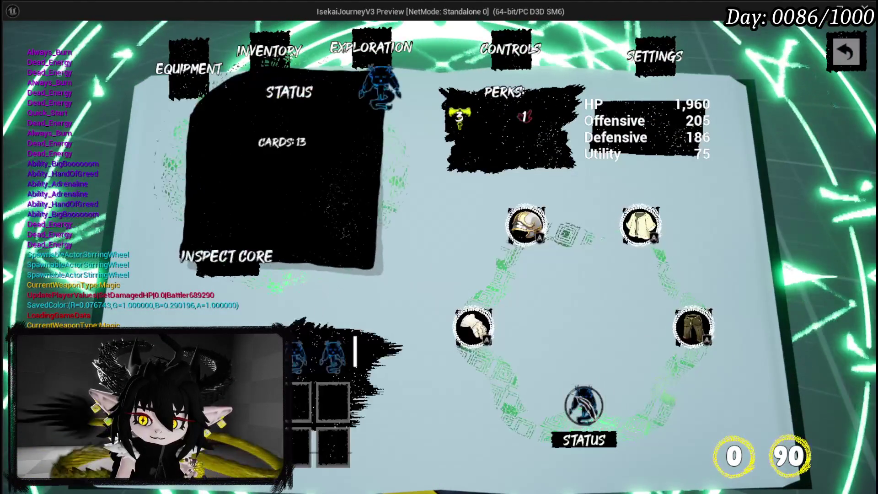
Open the ability card deck via Inspect Core and scroll through the cards
left_click(231, 259)
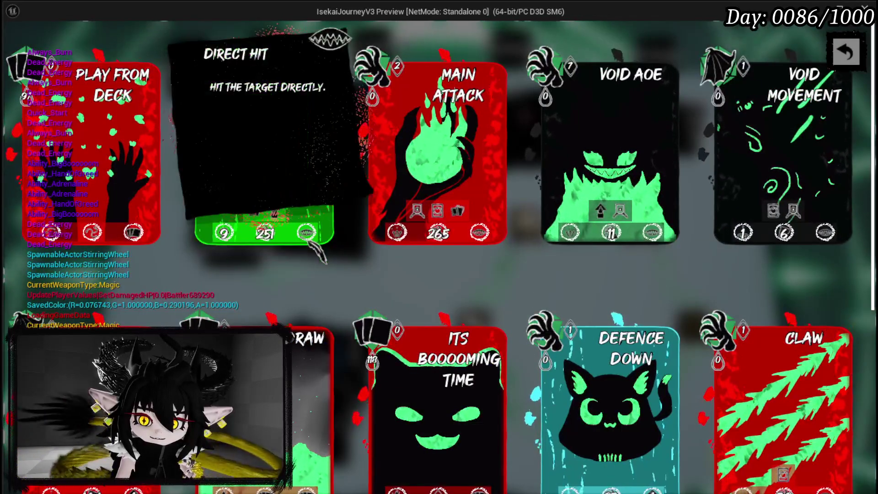
scroll(544, 287, "down", 4)
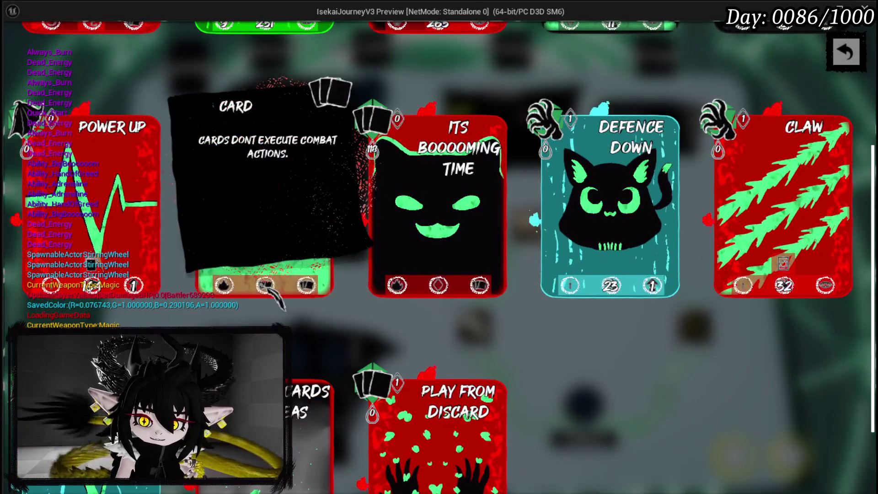
scroll(521, 311, "down", 2)
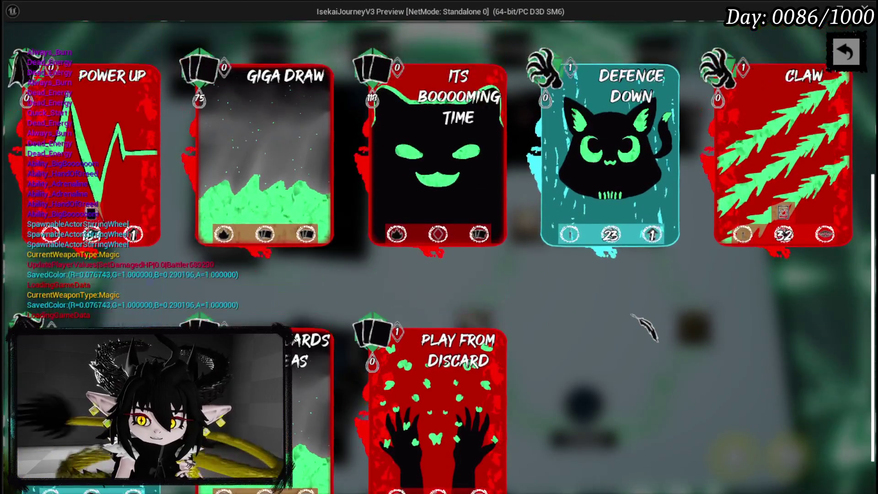
scroll(631, 315, "up", 1)
scroll(645, 327, "down", 2)
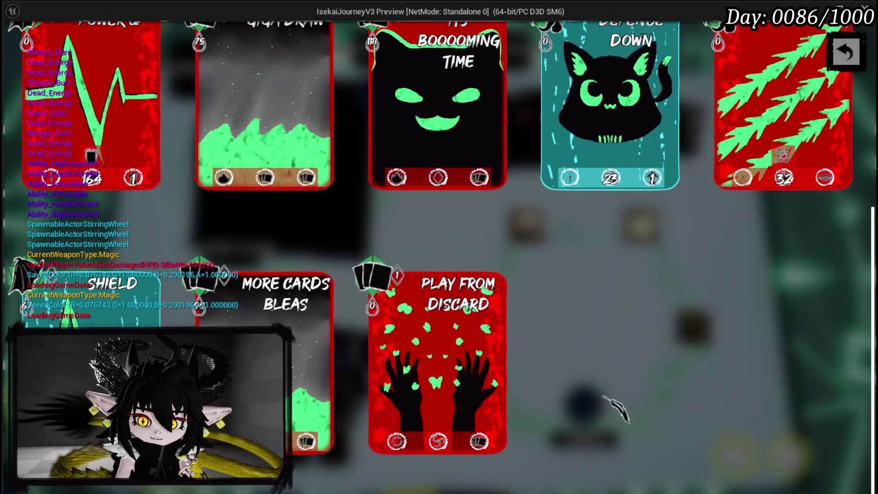
scroll(602, 384, "up", 6)
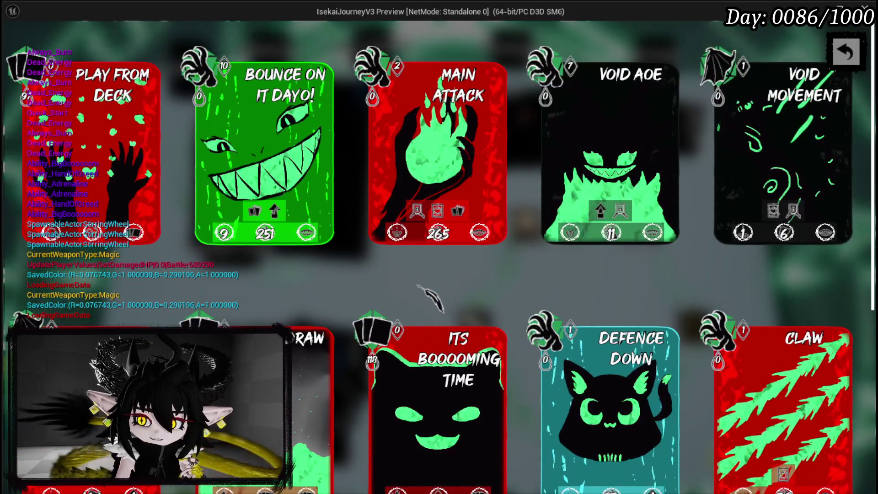
Leave the card deck, reopen the book and show the Settings To Do List
key("Escape")
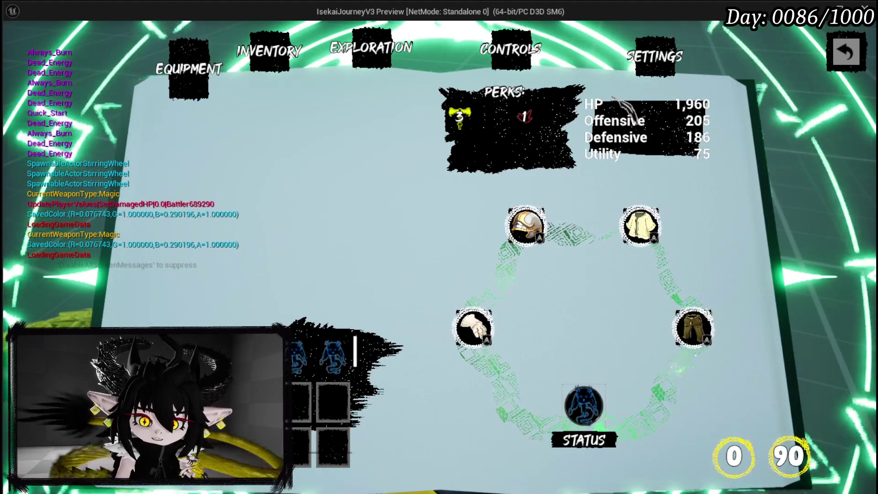
key("Escape")
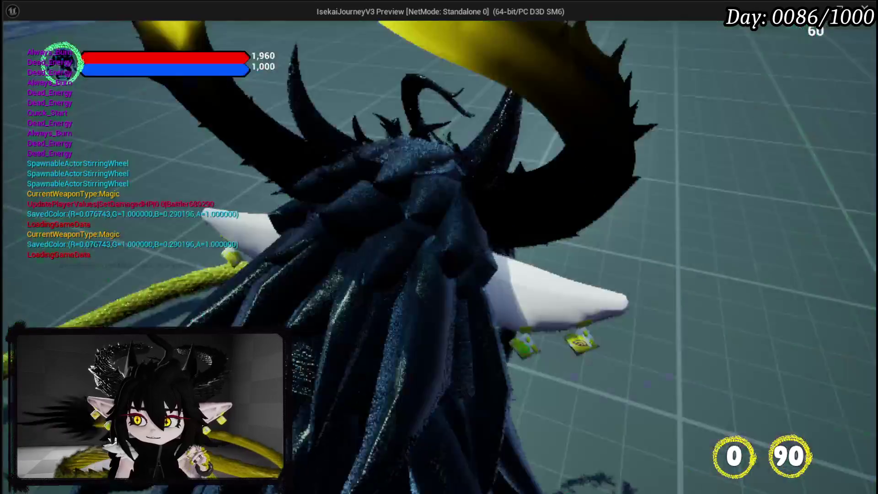
key("Escape")
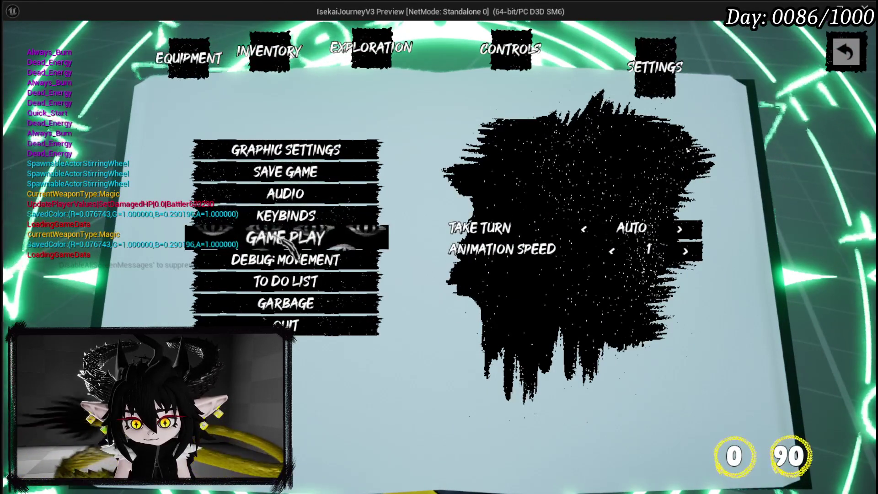
left_click(276, 288)
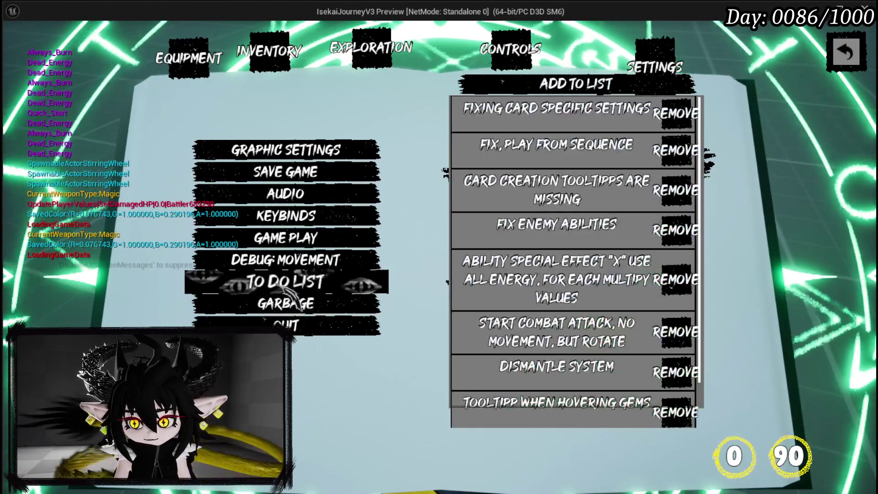
Delete the gems-on-equipment tooltip task and add the entry 'LIST DOES NOT SAVE ANYMORE!'
scroll(556, 205, "down", 1)
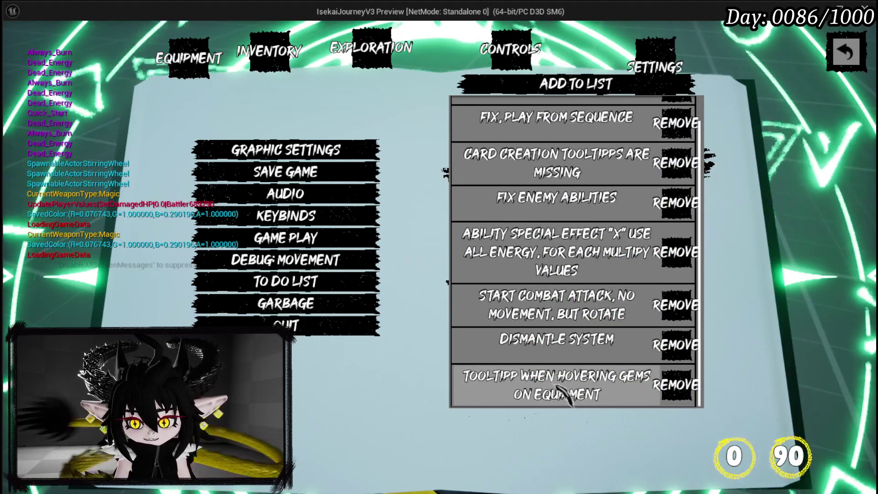
left_click(673, 387)
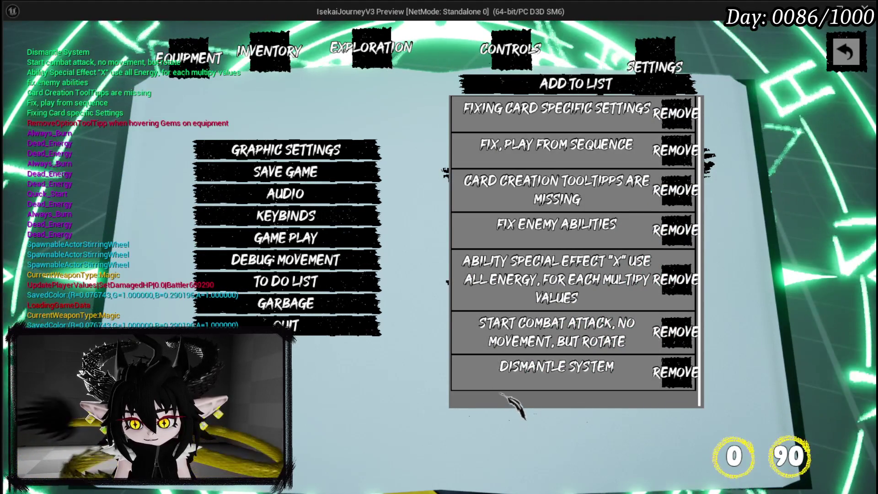
left_click(569, 90)
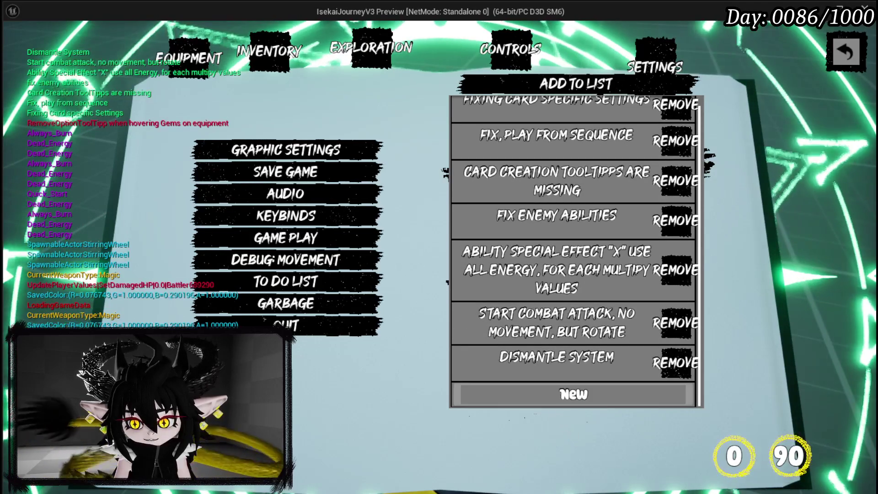
left_click(569, 394)
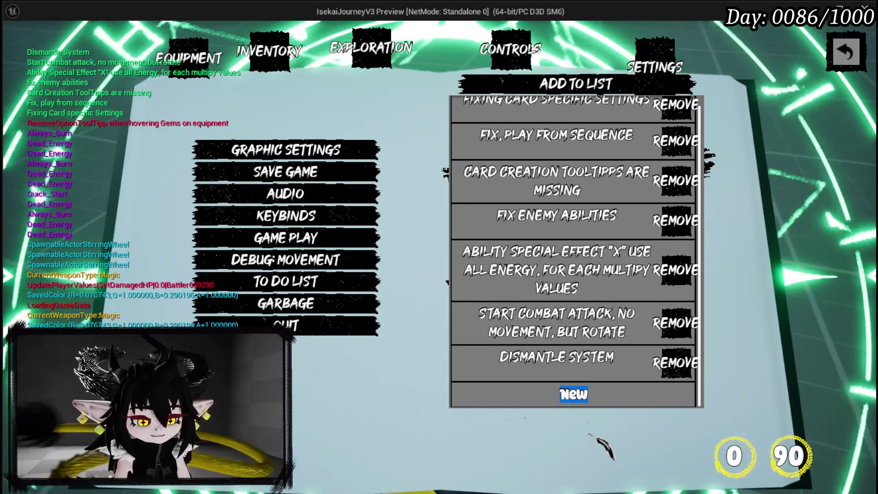
type("List doesnot sav")
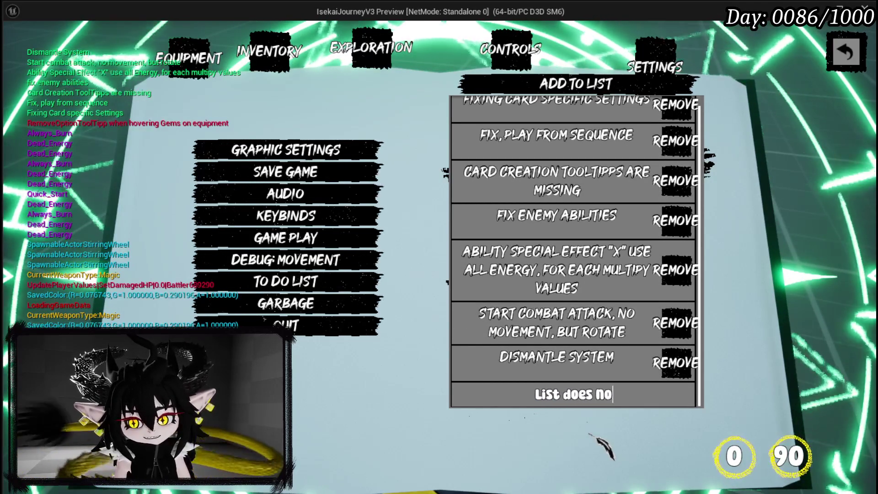
type("e a")
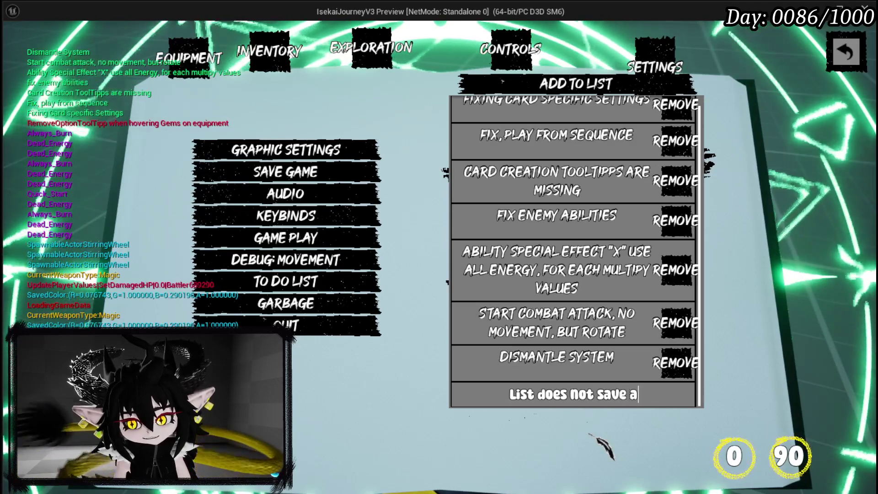
type("nymore!")
key("Return")
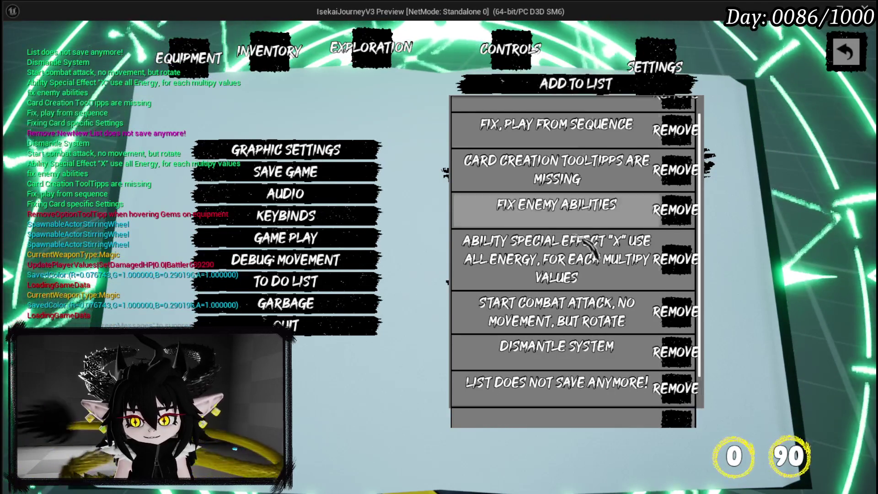
left_click(632, 387)
type("Tutori")
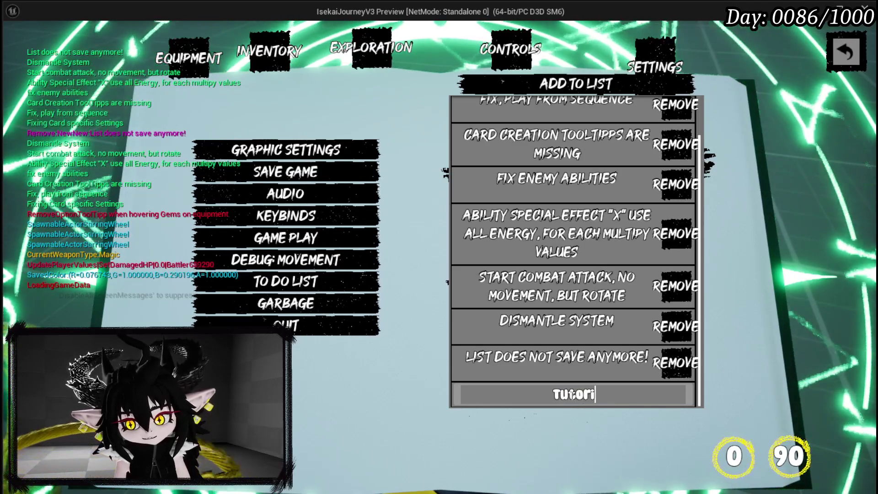
Add 'Tutorial Toggle Settings' and 'Perk/Character Stats in UI' to the to-do list, then close it
type("al Toggle")
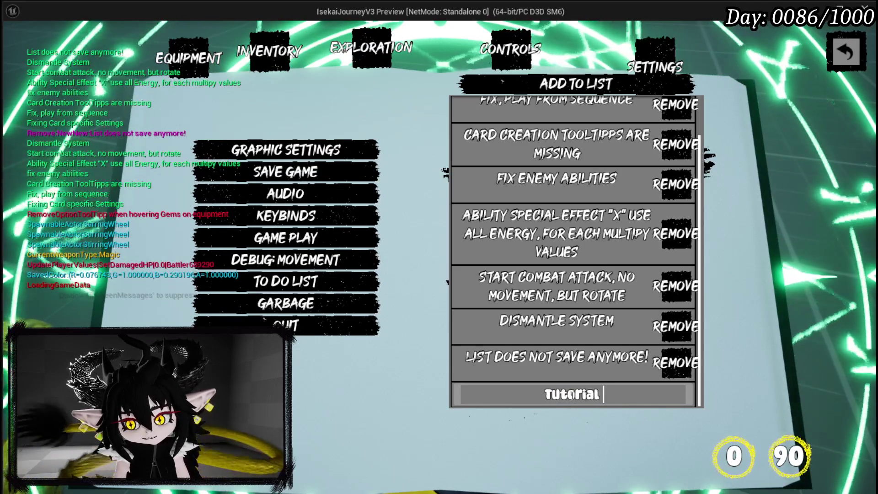
type(" Settings")
key("Return")
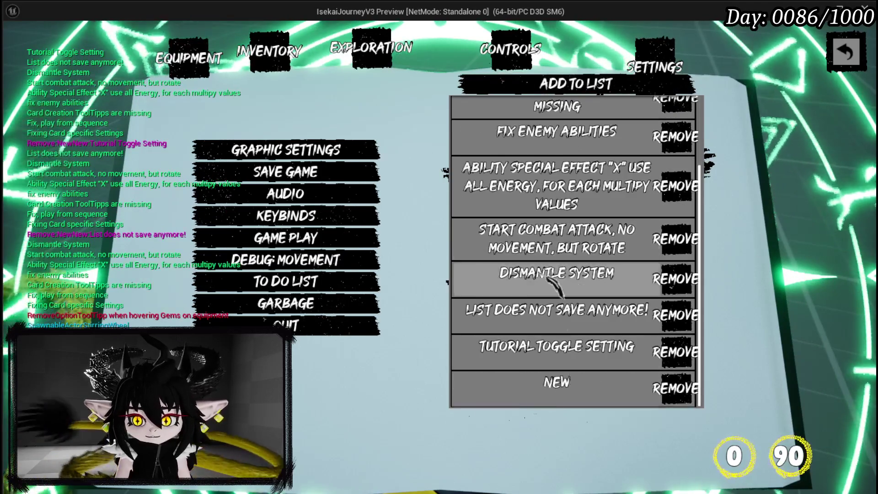
left_click(566, 388)
double_click(561, 392)
type("Perk")
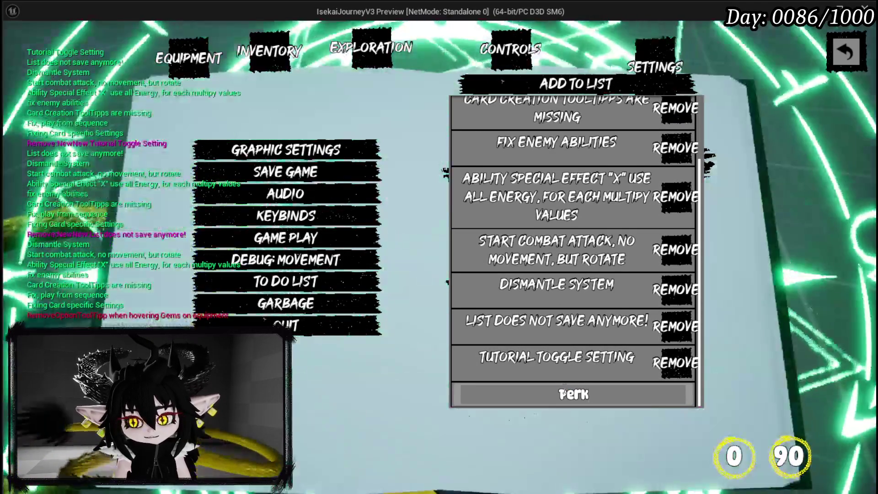
type("/C")
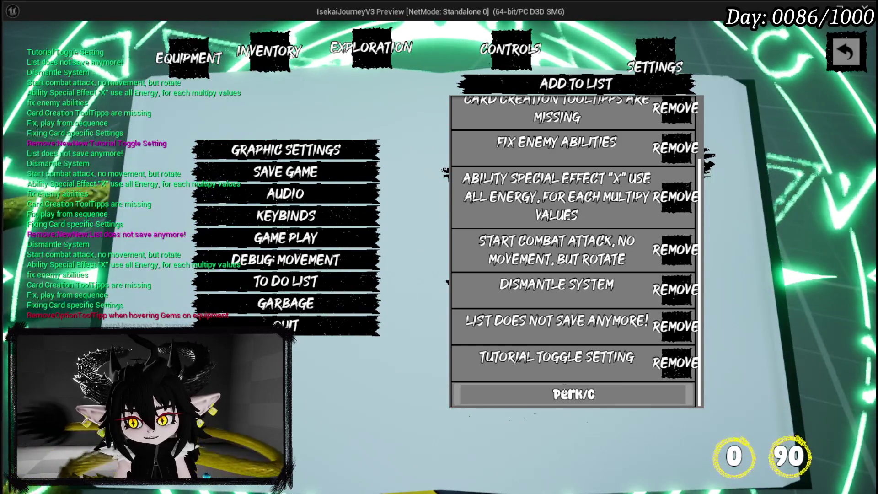
type("haracter Stat")
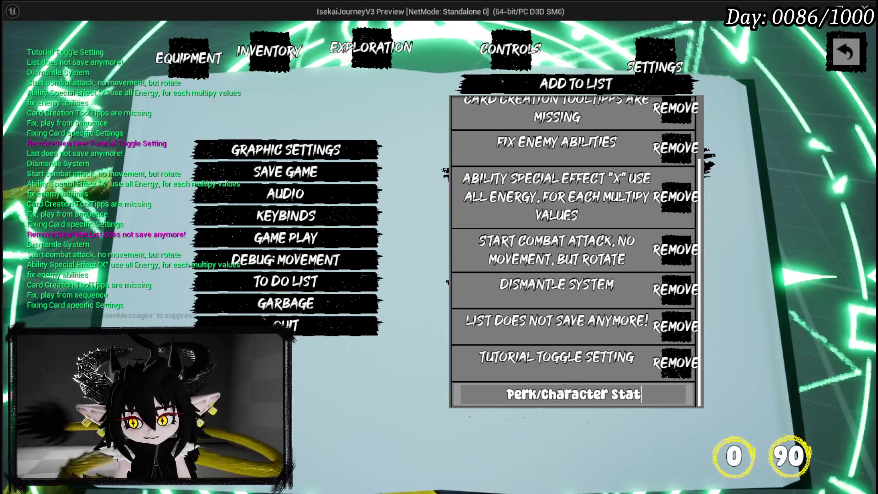
type("s in UI")
key("Return")
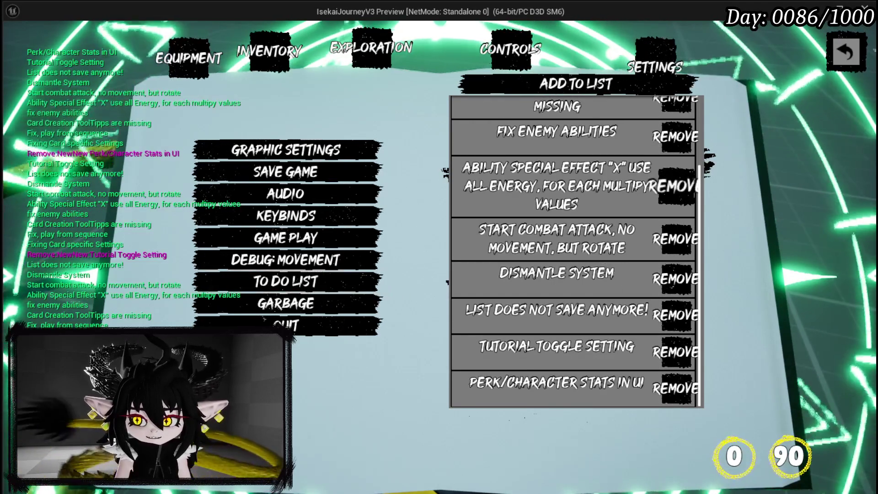
key("Escape")
Walk the character with W and S, then save the game from the settings book
key("w")
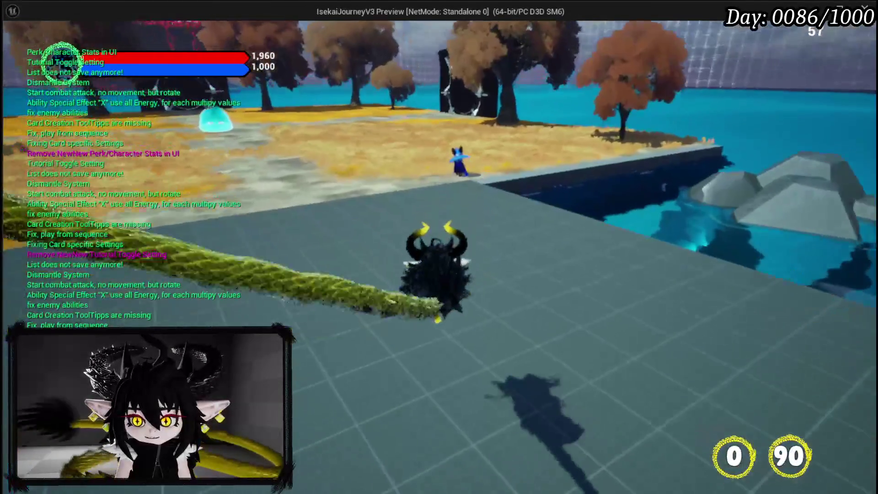
key("s")
key("Escape")
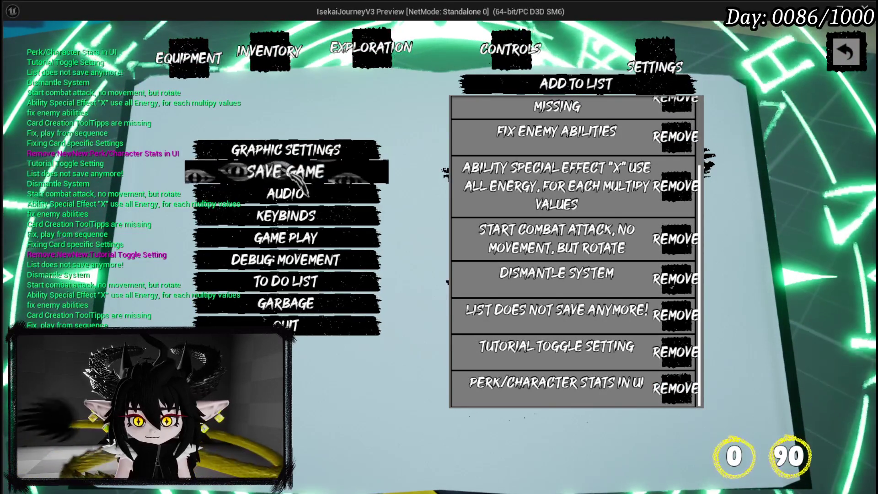
left_click(302, 185)
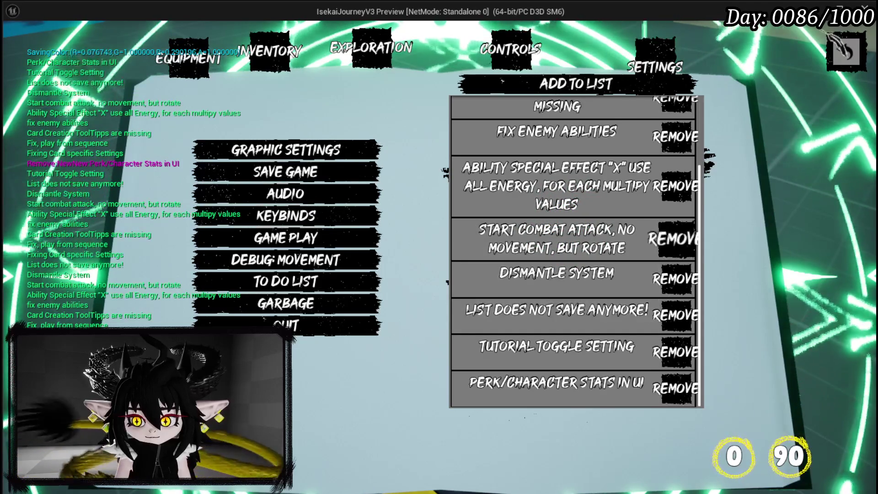
key("Escape")
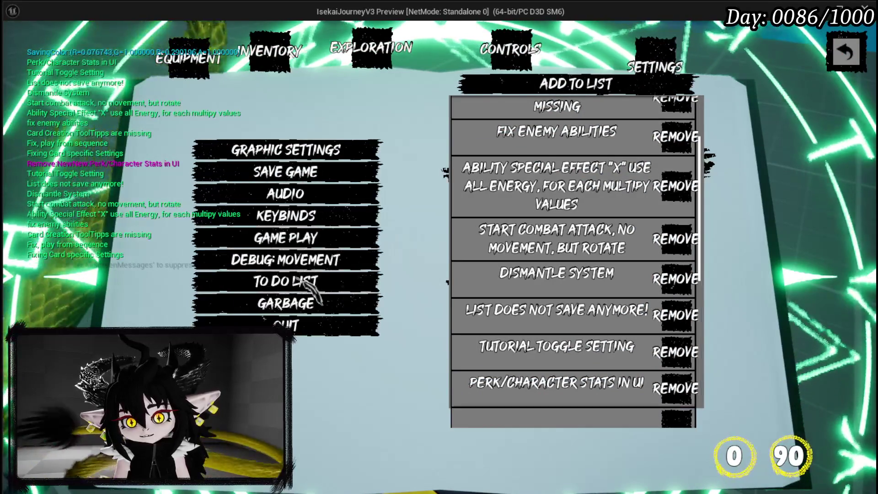
Scroll through the To Do List entries, then close the menu to resume play
scroll(608, 272, "down", 5)
scroll(608, 272, "down", 4)
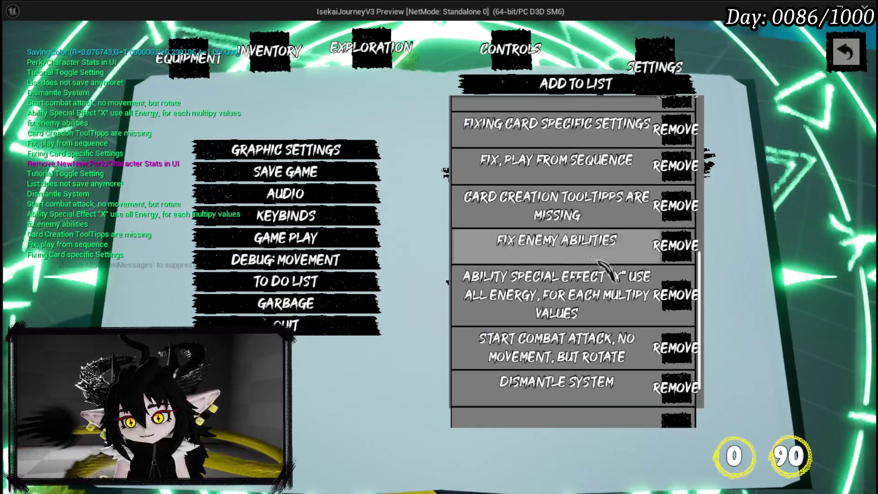
scroll(608, 272, "up", 10)
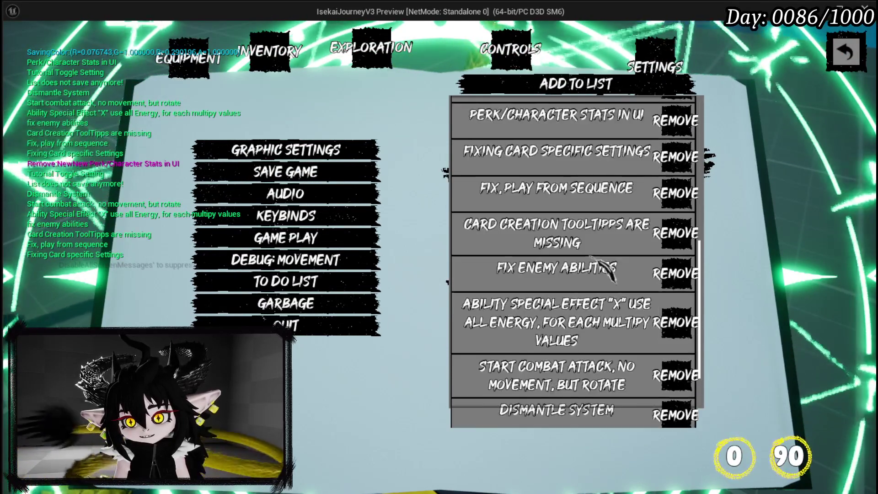
scroll(608, 272, "down", 1)
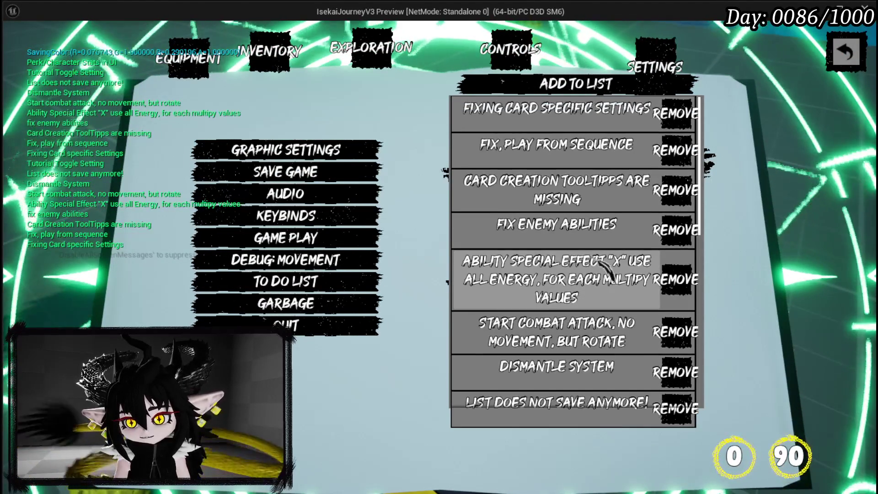
scroll(608, 272, "down", 2)
scroll(607, 272, "down", 5)
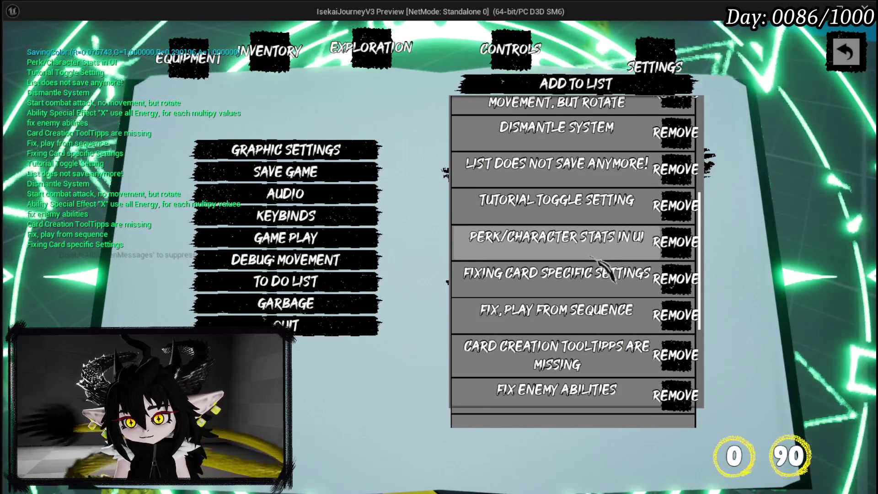
scroll(594, 251, "up", 5)
scroll(606, 229, "up", 2)
scroll(608, 237, "down", 10)
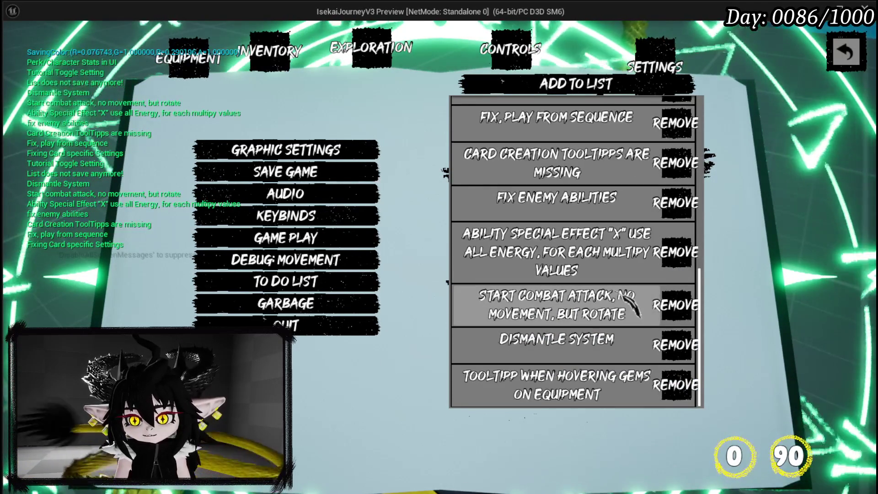
key("Escape")
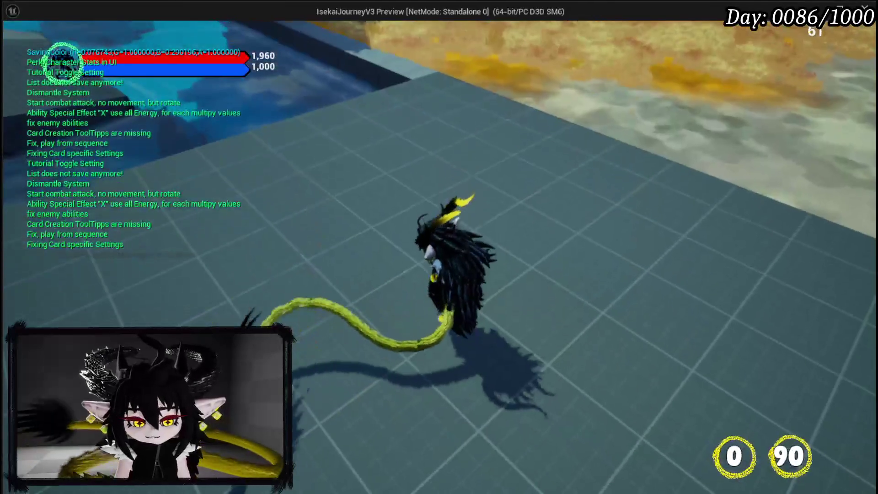
Stop the playtest, save the level, and relaunch Play to continue into the game
key("Escape")
left_click(17, 48)
left_click(297, 47)
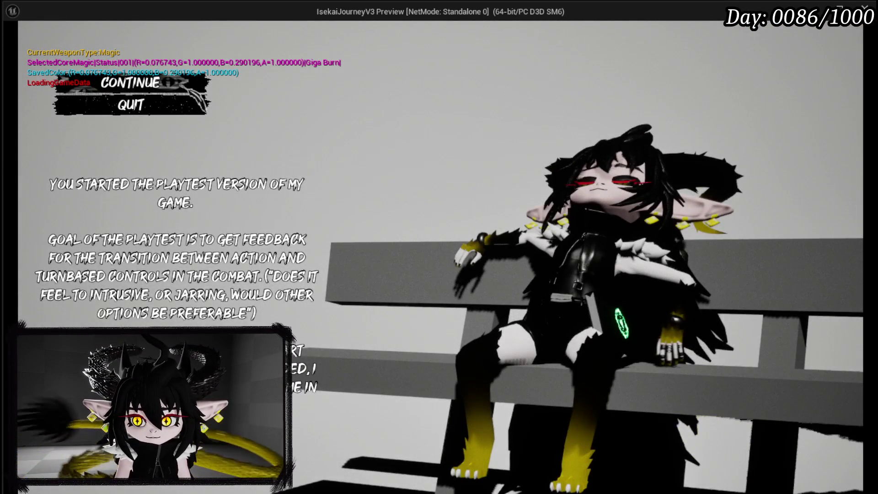
key("Return")
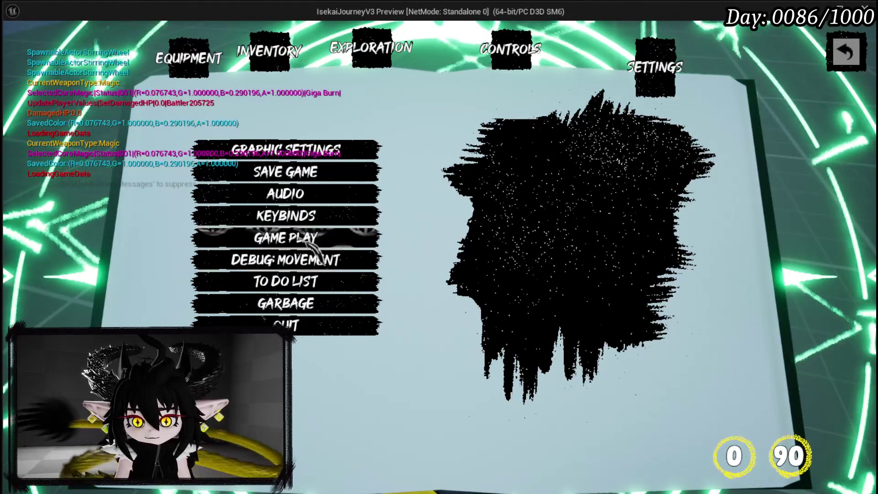
Check the saved To Do List entries by scrolling them, then close the book
left_click(293, 281)
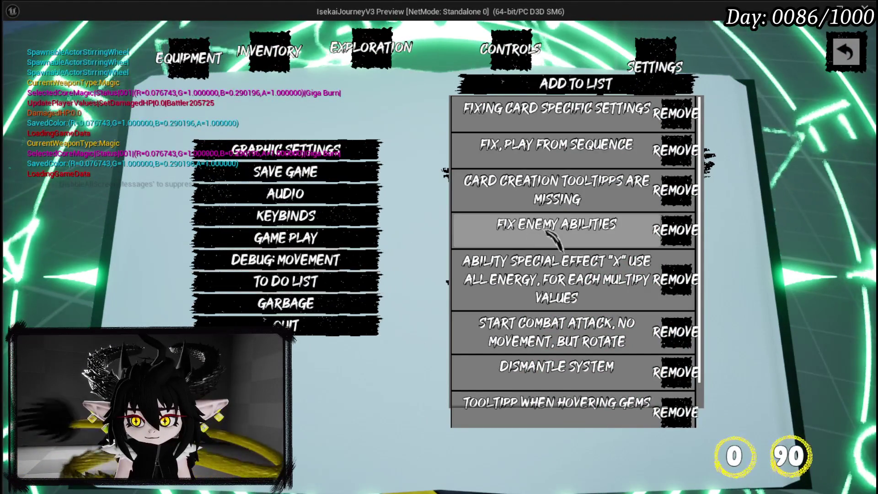
scroll(553, 232, "down", 1)
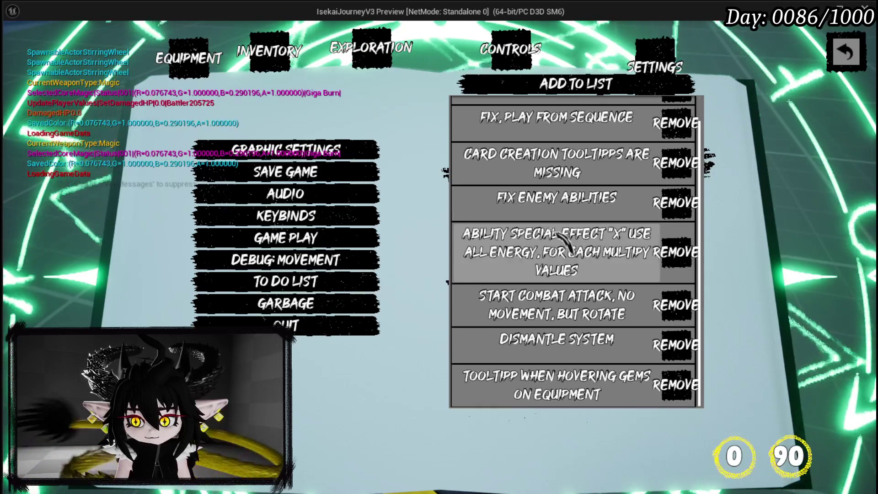
scroll(558, 233, "up", 1)
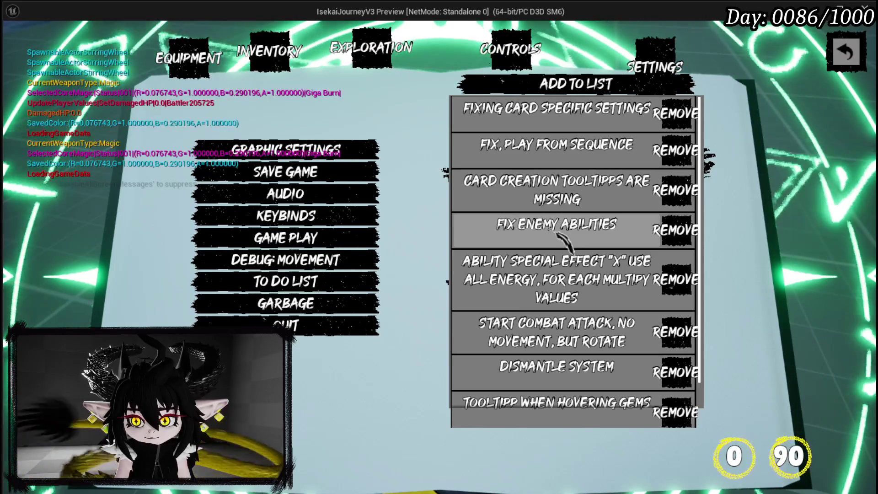
scroll(560, 236, "down", 1)
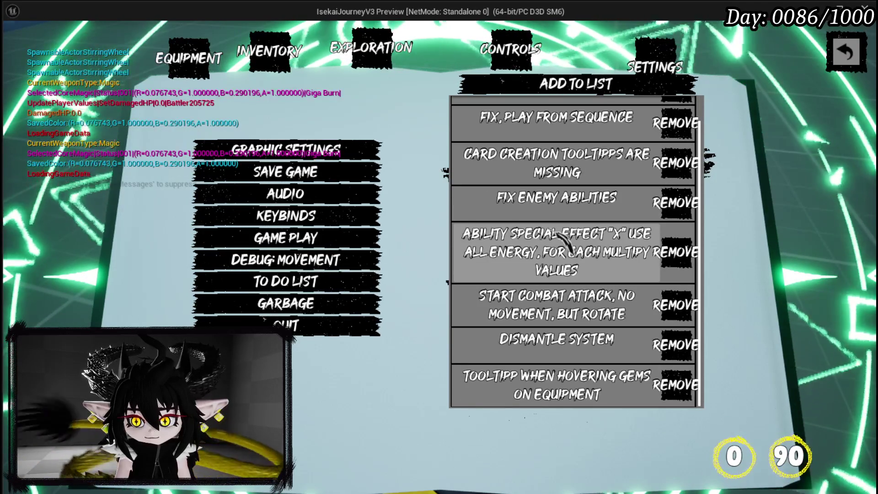
scroll(567, 245, "up", 1)
key("Escape")
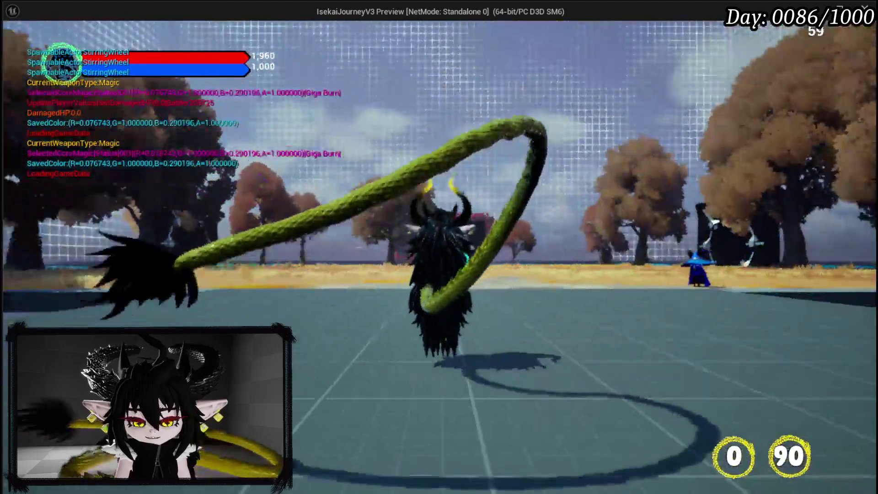
Stop Play-in-Editor and save the L_StartGameHUD level
key("Escape")
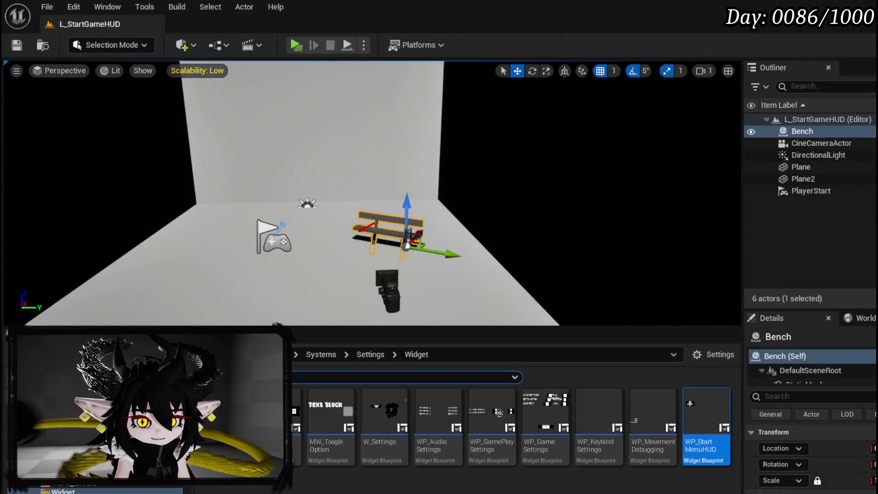
left_click(16, 46)
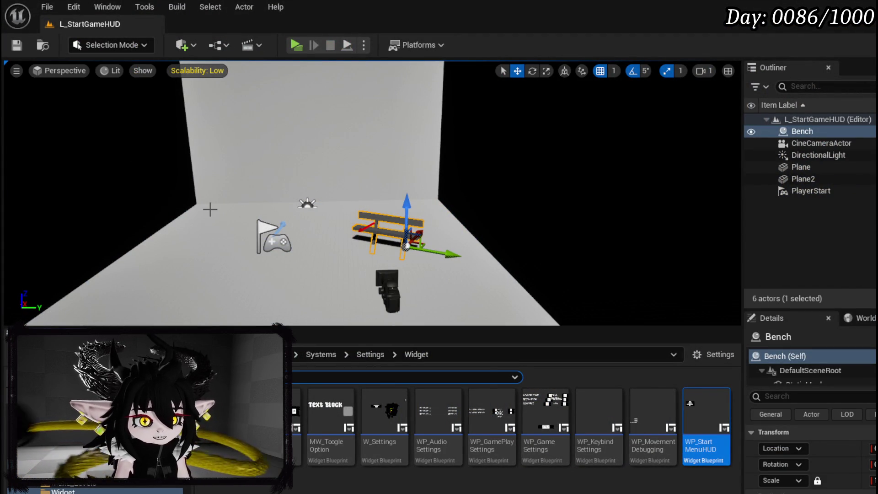